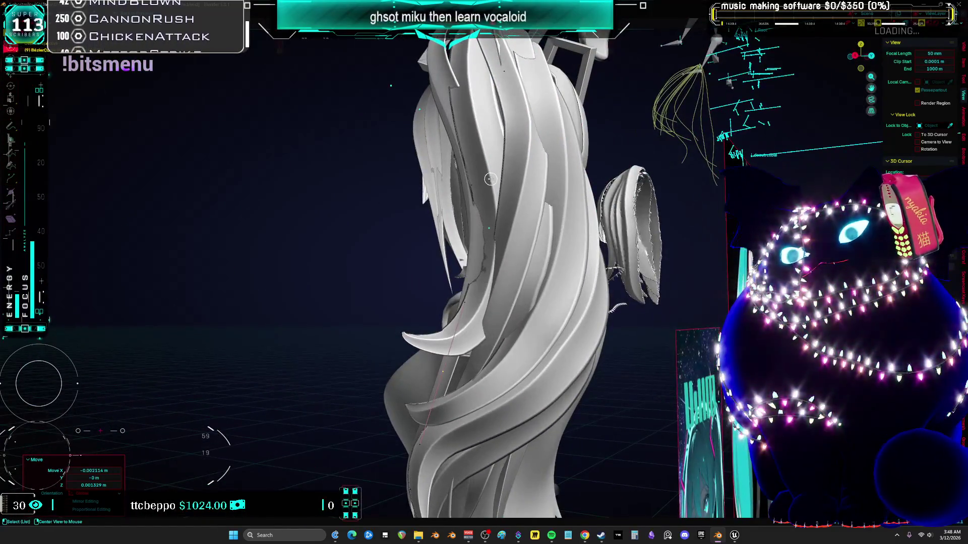
Shrink the hair strand to 0.631 and move it toward the back of the head
{"action": "mouse_move", "coordinate": [588, 228]}
{"action": "middle_mouse_down"}
{"action": "mouse_move", "coordinate": [648, 264]}
{"action": "mouse_move", "coordinate": [676, 251]}
{"action": "mouse_move", "coordinate": [527, 152]}
{"action": "mouse_move", "coordinate": [575, 223]}
{"action": "middle_mouse_up"}
{"action": "key", "text": "g"}
{"action": "key", "text": "x"}
{"action": "key", "text": "Escape"}
{"action": "key", "text": "g"}
{"action": "key", "text": "s"}
{"action": "left_click", "coordinate": [549, 241]}
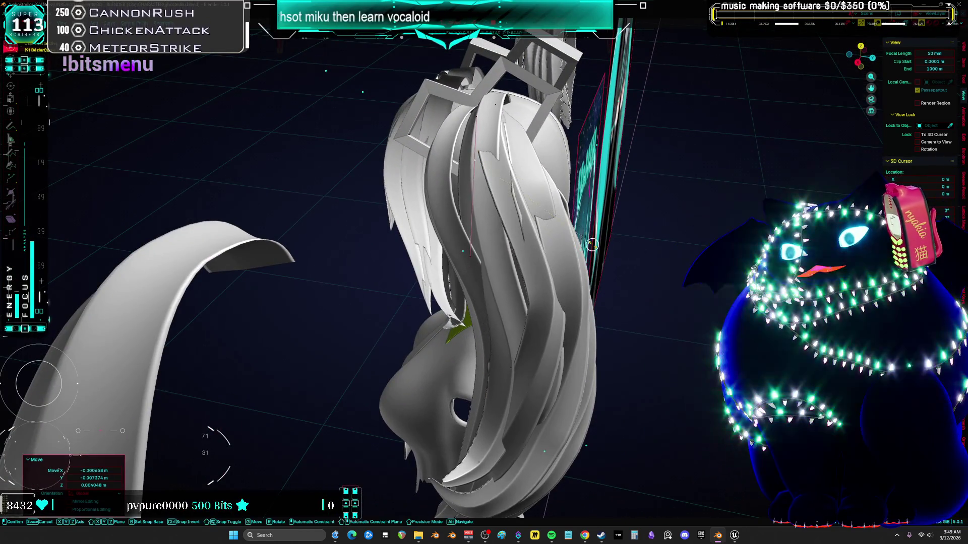
{"action": "left_click", "coordinate": [549, 241]}
Nudge the strand slightly and twist it about -10°
{"action": "middle_click_drag", "start_coordinate": [549, 241], "coordinate": [540, 186]}
{"action": "key", "text": "g"}
{"action": "left_click", "coordinate": [539, 169]}
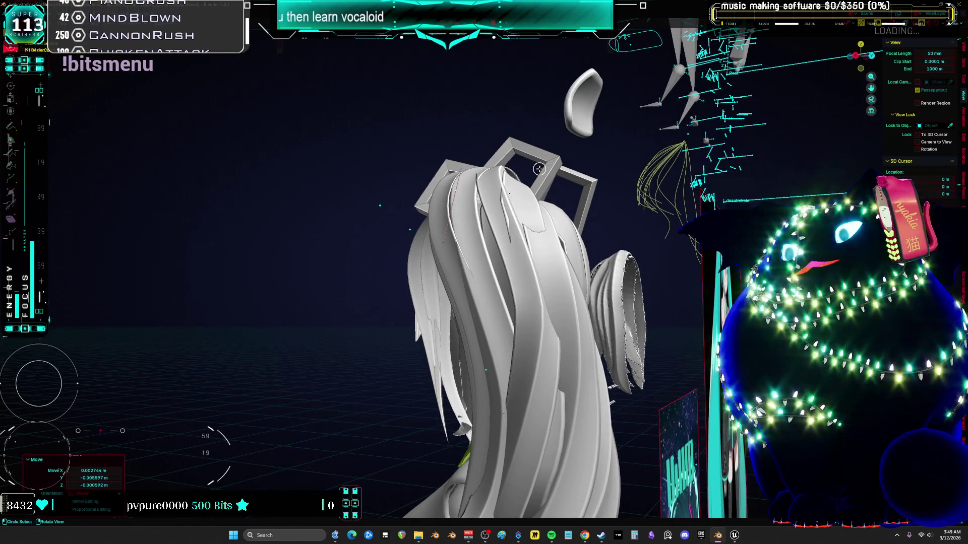
{"action": "key", "text": "ctrl+t"}
{"action": "left_click", "coordinate": [539, 169]}
{"action": "mouse_move", "coordinate": [539, 169]}
{"action": "middle_mouse_down"}
{"action": "mouse_move", "coordinate": [547, 198]}
{"action": "mouse_move", "coordinate": [519, 199]}
{"action": "middle_mouse_up"}
{"action": "key", "text": "KP_1"}
Lower the strand slightly along Z in see-through wireframe view
{"action": "scroll", "coordinate": [440, 211], "scroll_direction": "up", "scroll_amount": 3}
{"action": "key", "text": "shift+z"}
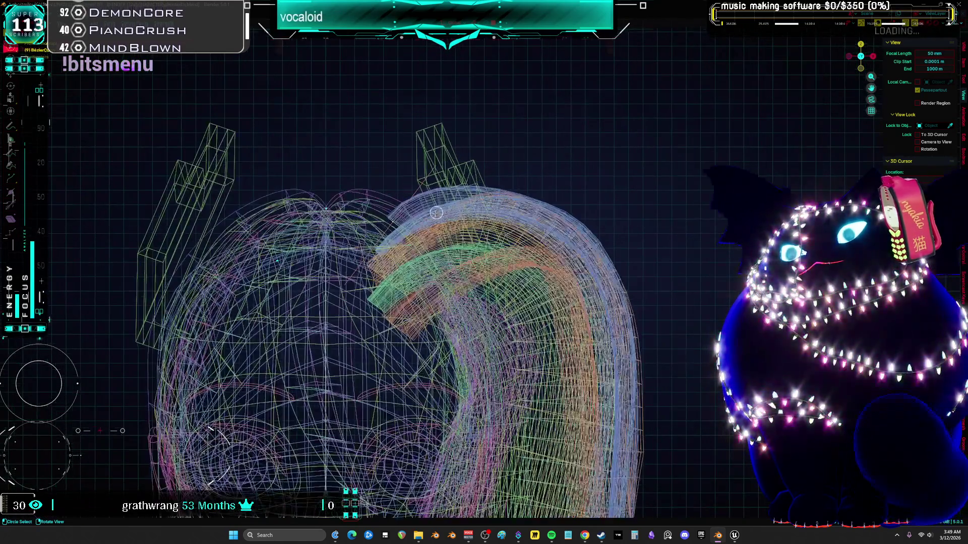
{"action": "key", "text": "g"}
{"action": "key", "text": "z"}
{"action": "left_click", "coordinate": [493, 233]}
{"action": "key", "text": "shift+z"}
Scale the strand up to about 1.2 and twist it about -24°
{"action": "key", "text": "s"}
{"action": "left_click", "coordinate": [499, 236]}
{"action": "middle_click_drag", "start_coordinate": [499, 235], "coordinate": [572, 260]}
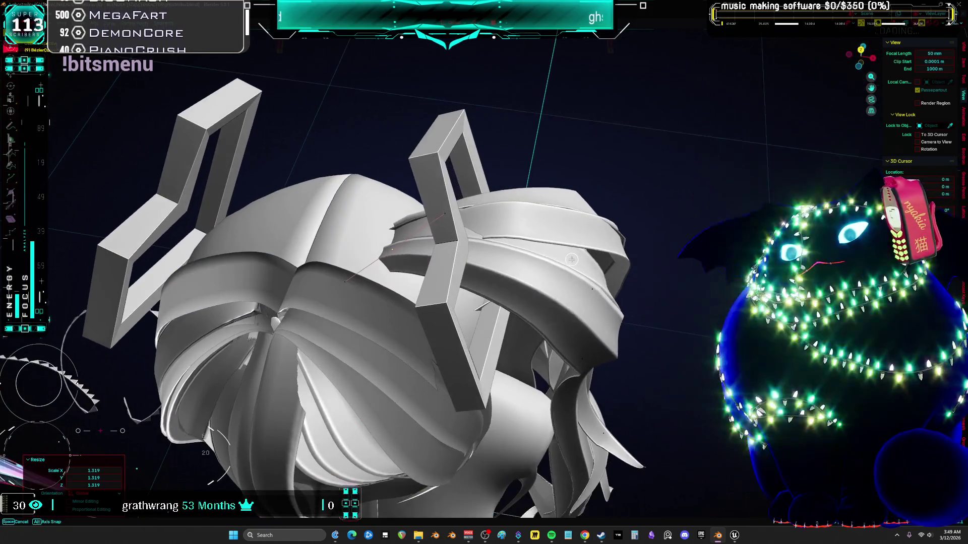
{"action": "key", "text": "s"}
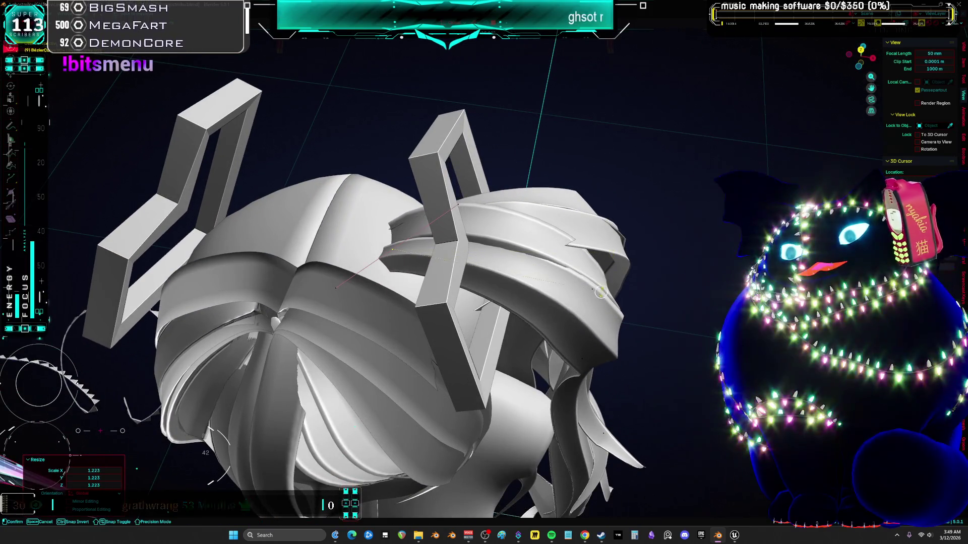
{"action": "left_click", "coordinate": [580, 202]}
{"action": "middle_click_drag", "start_coordinate": [579, 202], "coordinate": [551, 174]}
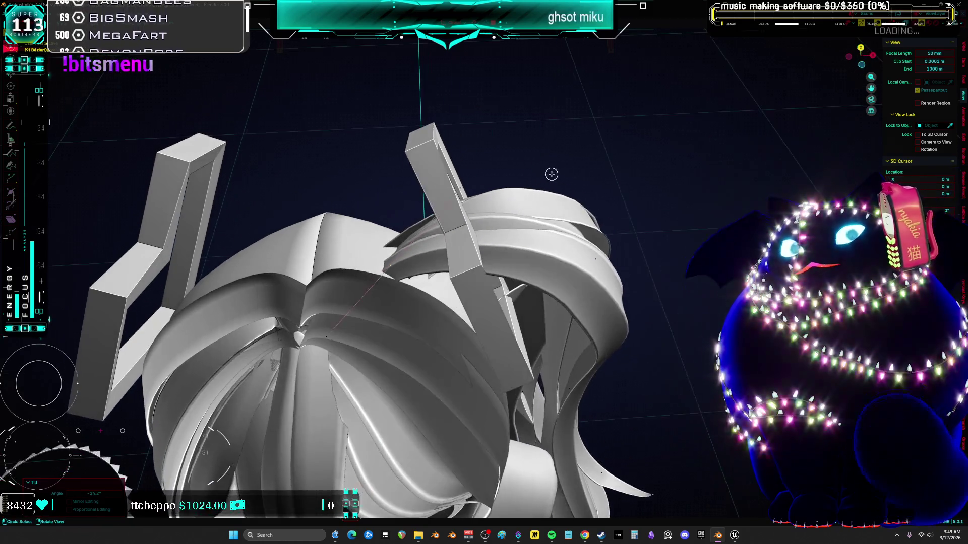
From the front view, lower the strand slightly along Z again in wireframe
{"action": "key", "text": "KP_1"}
{"action": "key", "text": "shift+z"}
{"action": "key", "text": "g"}
{"action": "key", "text": "z"}
{"action": "left_click", "coordinate": [468, 172]}
{"action": "key", "text": "shift+z"}
Shift the strand along Y to set its depth against the twin-tail base
{"action": "mouse_move", "coordinate": [469, 172]}
{"action": "middle_mouse_down"}
{"action": "mouse_move", "coordinate": [624, 198]}
{"action": "mouse_move", "coordinate": [573, 218]}
{"action": "mouse_move", "coordinate": [596, 194]}
{"action": "middle_mouse_up"}
{"action": "key", "text": "g"}
{"action": "key", "text": "y"}
{"action": "left_click", "coordinate": [567, 220]}
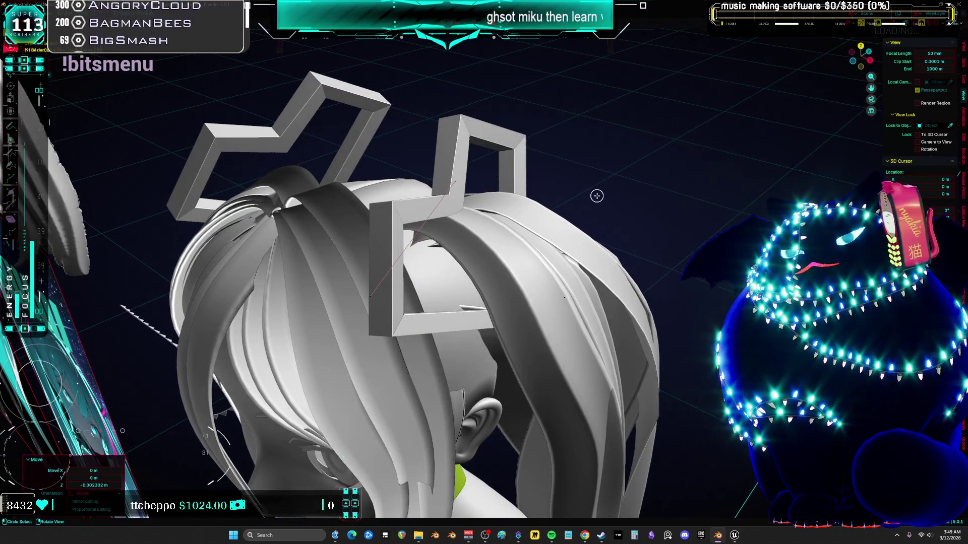
{"action": "key", "text": "KP_1"}
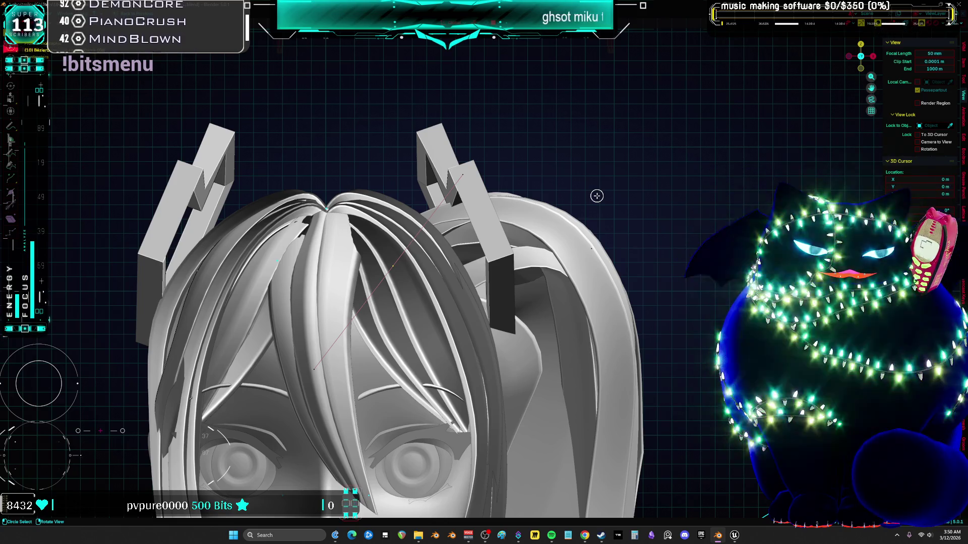
Orbit to a tilted side view of the twin-tail beneath the square ornament
{"action": "mouse_move", "coordinate": [515, 243]}
{"action": "middle_mouse_down"}
{"action": "mouse_move", "coordinate": [562, 267]}
{"action": "mouse_move", "coordinate": [592, 260]}
{"action": "middle_mouse_up"}
Circle-select points on a twin-tail curve and twist them about -12°
{"action": "middle_click_drag", "start_coordinate": [519, 201], "coordinate": [514, 211]}
{"action": "left_click", "coordinate": [493, 230]}
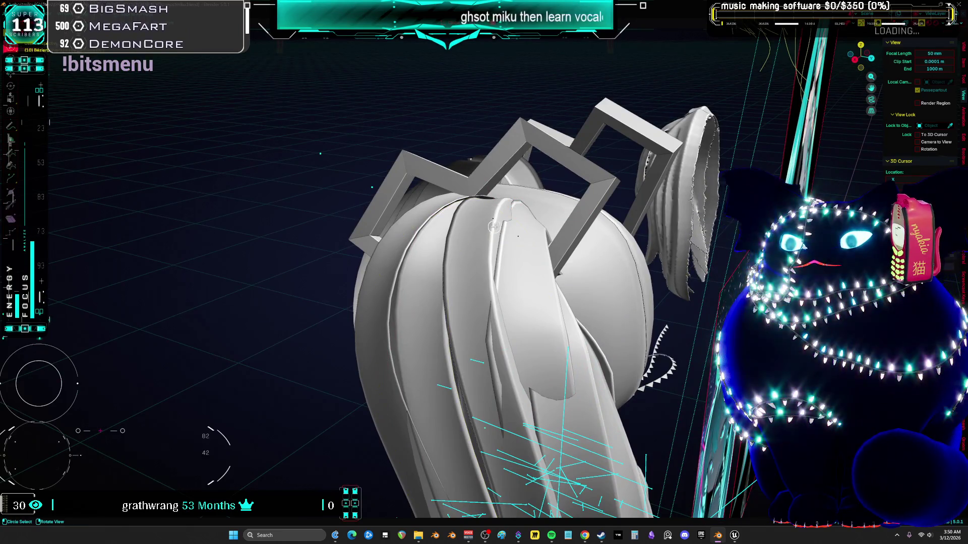
{"action": "middle_click_drag", "start_coordinate": [500, 230], "coordinate": [495, 246]}
{"action": "key", "text": "c"}
{"action": "key", "text": "Escape"}
{"action": "key", "text": "ctrl+t"}
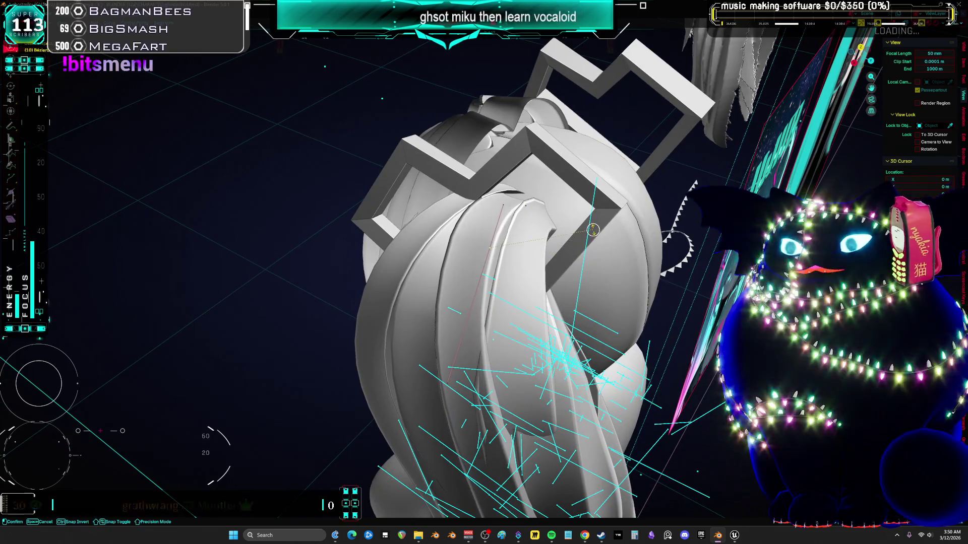
{"action": "left_click", "coordinate": [591, 225]}
Move the selected curve points slightly along X
{"action": "key", "text": "Escape"}
{"action": "key", "text": "g"}
{"action": "key", "text": "x"}
{"action": "mouse_move", "coordinate": [533, 206]}
{"action": "middle_mouse_down"}
{"action": "mouse_move", "coordinate": [550, 222]}
{"action": "mouse_move", "coordinate": [573, 202]}
{"action": "mouse_move", "coordinate": [534, 231]}
{"action": "mouse_move", "coordinate": [492, 198]}
{"action": "middle_mouse_up"}
{"action": "left_click", "coordinate": [554, 220]}
{"action": "key", "text": "Escape"}
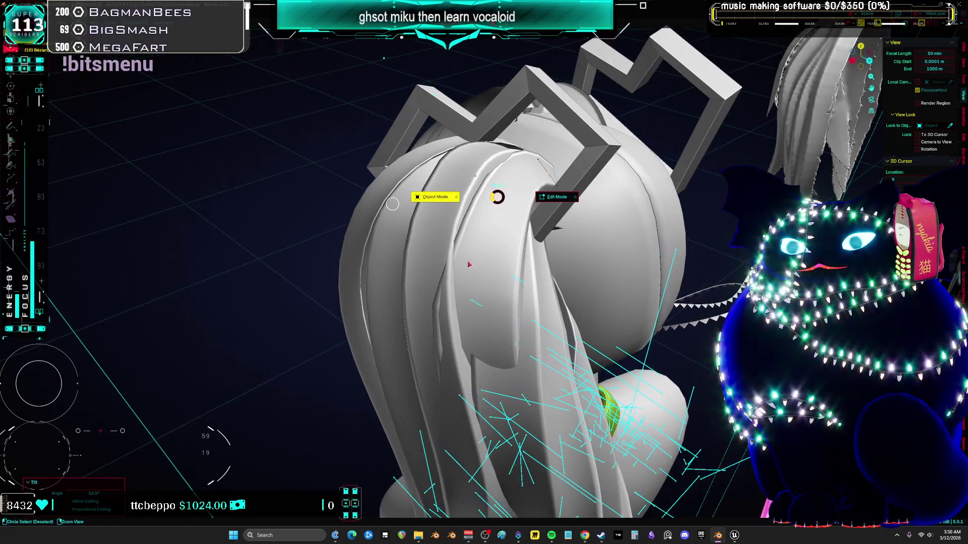
On another hair curve, scale its points to about 0.87, move them and rotate about -12°
{"action": "left_click", "coordinate": [481, 272]}
{"action": "key", "text": "Tab"}
{"action": "mouse_move", "coordinate": [481, 272]}
{"action": "middle_mouse_down"}
{"action": "mouse_move", "coordinate": [474, 263]}
{"action": "mouse_move", "coordinate": [640, 259]}
{"action": "middle_mouse_up"}
{"action": "key", "text": "c"}
{"action": "key", "text": "s"}
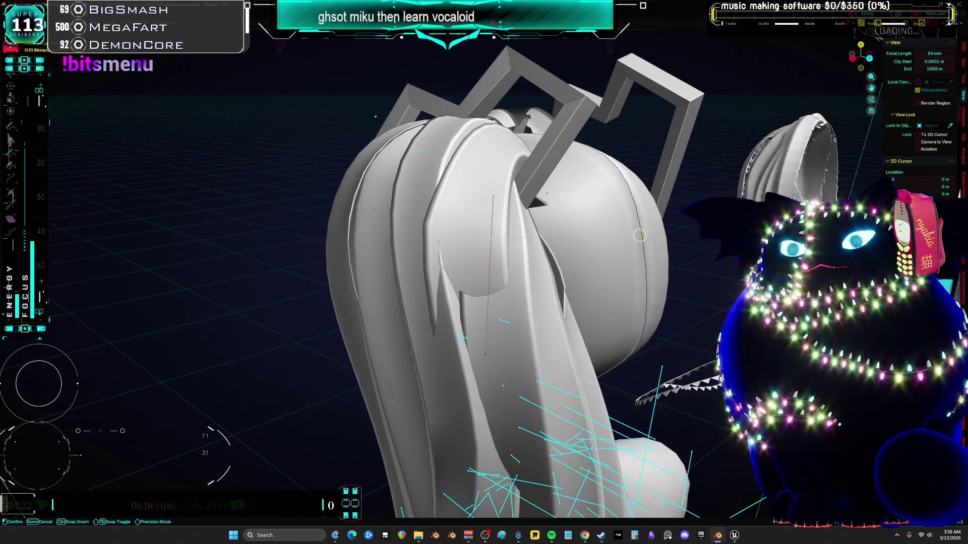
{"action": "left_click", "coordinate": [637, 262]}
{"action": "left_click", "coordinate": [668, 258]}
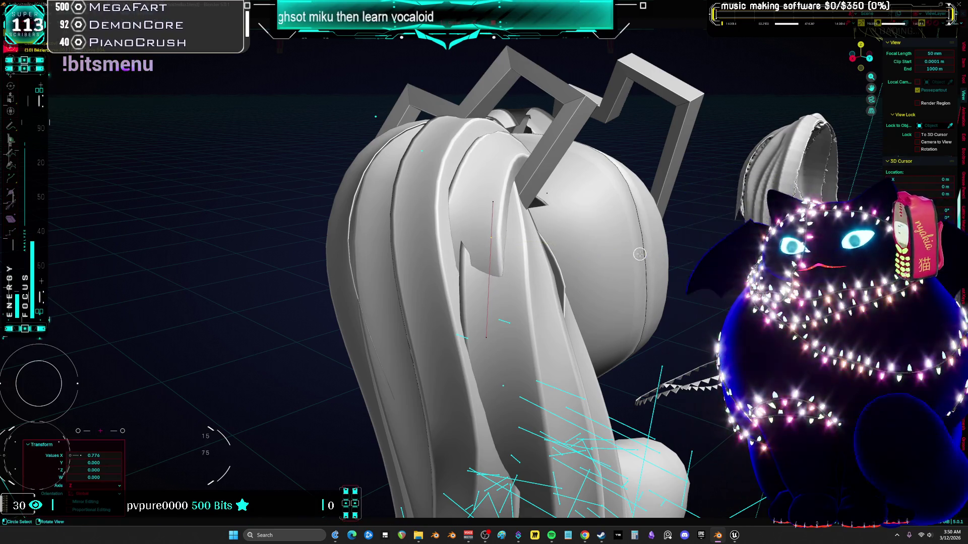
{"action": "middle_click_drag", "start_coordinate": [668, 258], "coordinate": [582, 253]}
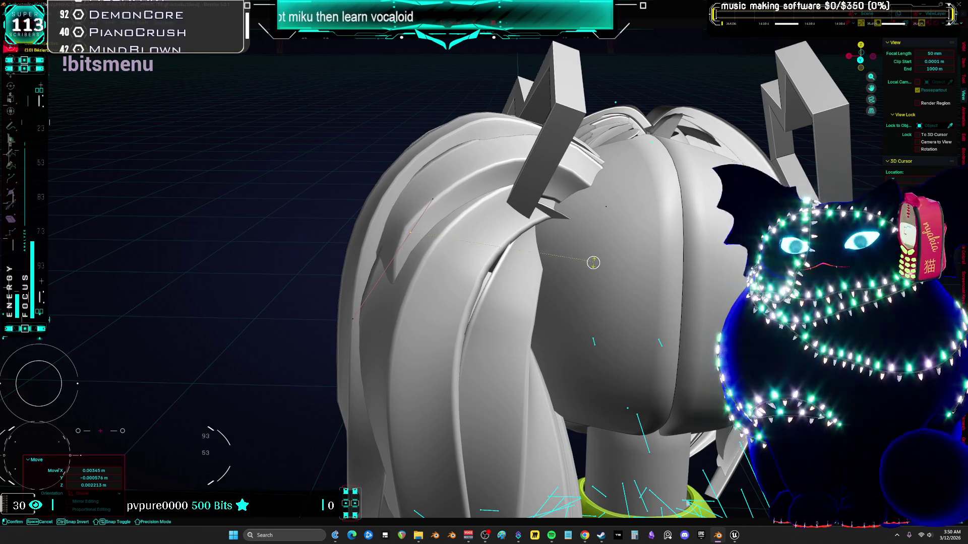
{"action": "left_click", "coordinate": [595, 241]}
Reposition those points, enlarge them slightly and twist them about -5°
{"action": "mouse_move", "coordinate": [594, 242]}
{"action": "middle_mouse_down"}
{"action": "mouse_move", "coordinate": [654, 231]}
{"action": "mouse_move", "coordinate": [684, 259]}
{"action": "mouse_move", "coordinate": [643, 230]}
{"action": "mouse_move", "coordinate": [690, 234]}
{"action": "middle_mouse_up"}
{"action": "key", "text": "g"}
{"action": "left_click", "coordinate": [681, 236]}
{"action": "key", "text": "s"}
{"action": "left_click", "coordinate": [691, 233]}
{"action": "mouse_move", "coordinate": [591, 220]}
{"action": "middle_mouse_down"}
{"action": "mouse_move", "coordinate": [607, 210]}
{"action": "mouse_move", "coordinate": [631, 248]}
{"action": "mouse_move", "coordinate": [570, 241]}
{"action": "middle_mouse_up"}
{"action": "key", "text": "ctrl+t"}
{"action": "left_click", "coordinate": [633, 233]}
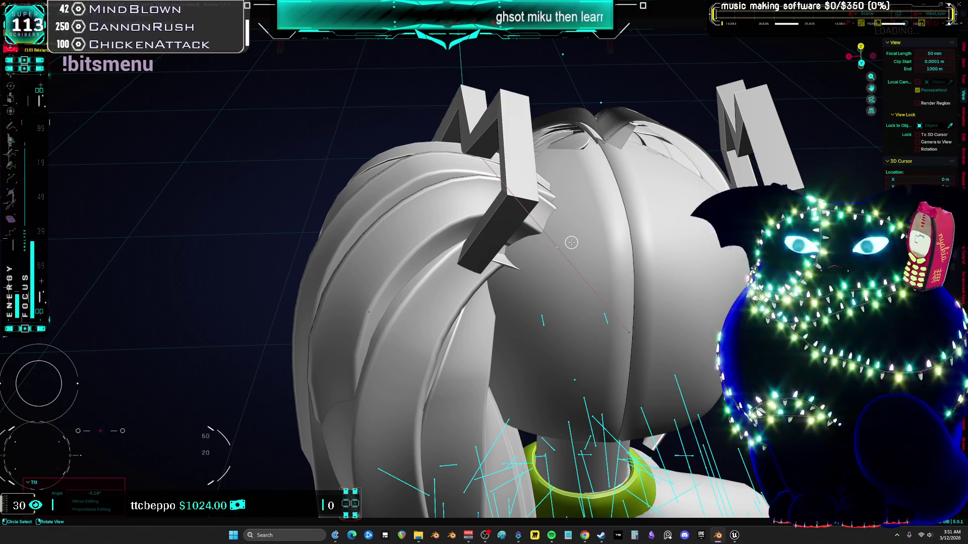
Move the selection along X and check the model from the front
{"action": "mouse_move", "coordinate": [462, 179]}
{"action": "middle_mouse_down"}
{"action": "mouse_move", "coordinate": [467, 164]}
{"action": "mouse_move", "coordinate": [478, 326]}
{"action": "middle_mouse_up"}
{"action": "scroll", "coordinate": [478, 326], "scroll_direction": "down", "scroll_amount": 5}
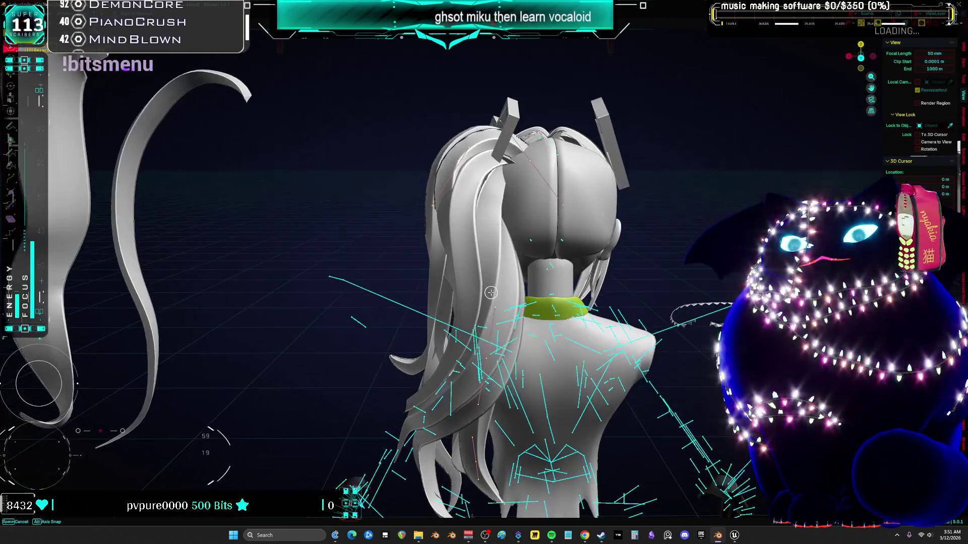
{"action": "scroll", "coordinate": [524, 322], "scroll_direction": "down", "scroll_amount": 1}
{"action": "key", "text": "g"}
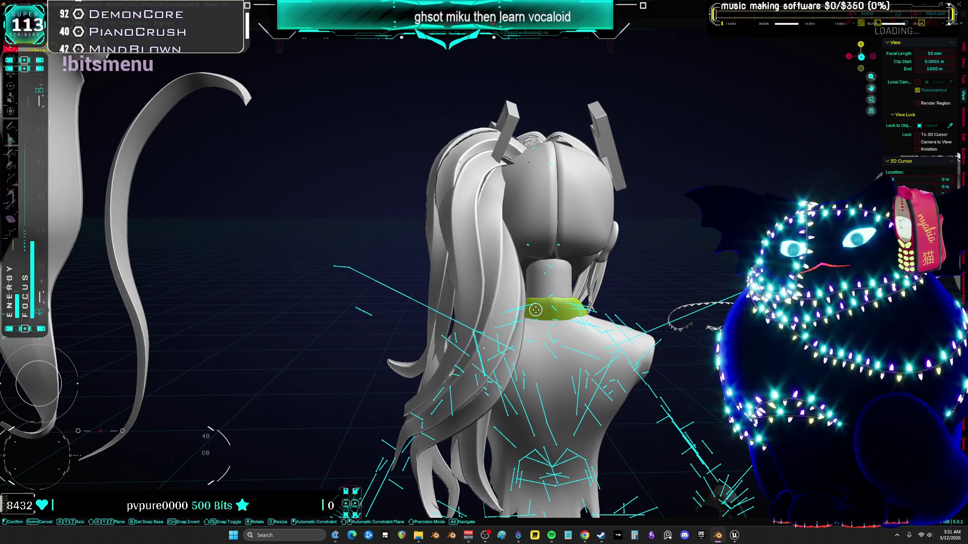
{"action": "left_click", "coordinate": [518, 311]}
{"action": "scroll", "coordinate": [517, 309], "scroll_direction": "up", "scroll_amount": 2}
{"action": "middle_click_drag", "start_coordinate": [518, 311], "coordinate": [573, 292]}
{"action": "key", "text": "KP_1"}
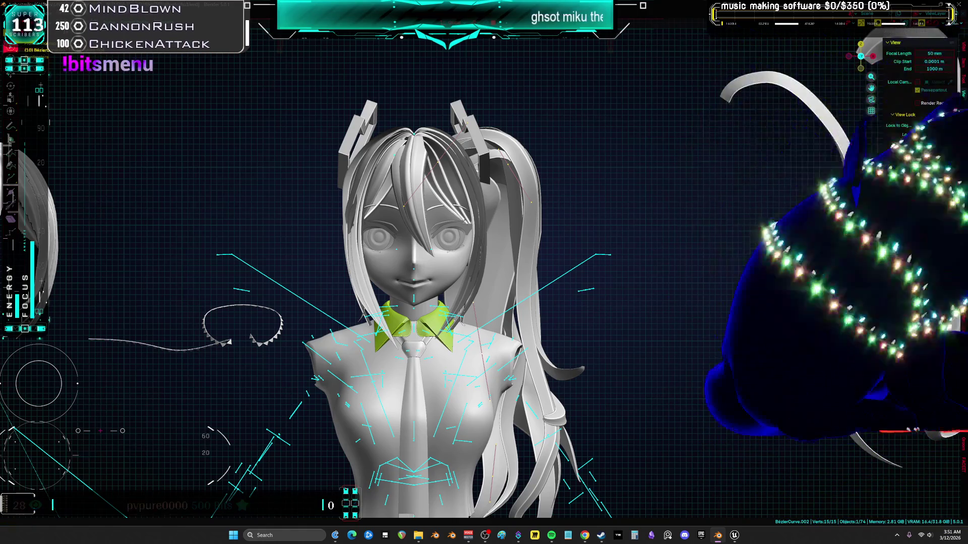
{"action": "mouse_move", "coordinate": [484, 272]}
{"action": "middle_mouse_down"}
{"action": "mouse_move", "coordinate": [554, 303]}
{"action": "mouse_move", "coordinate": [57, 228]}
{"action": "middle_mouse_up"}
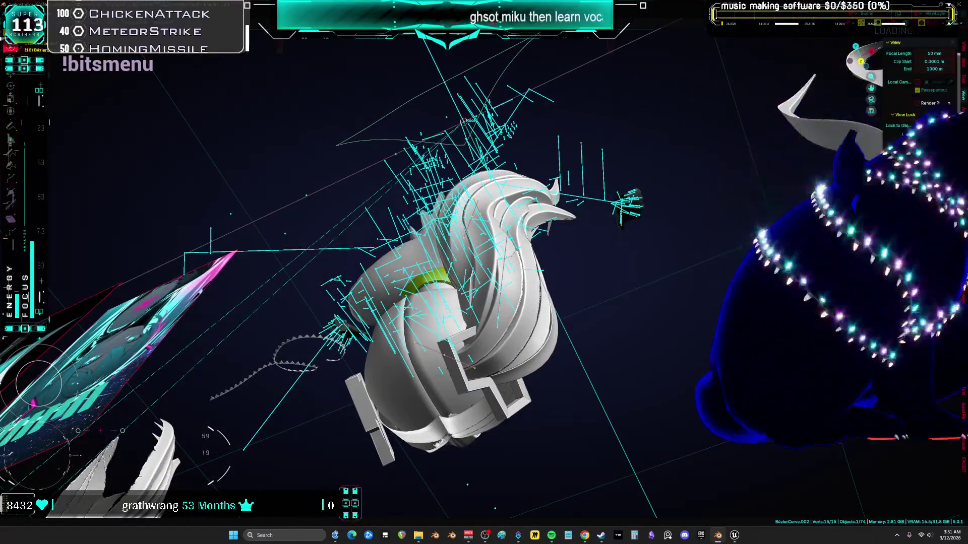
{"action": "key", "text": "alt+Tab"}
{"action": "mouse_move", "coordinate": [454, 252]}
{"action": "middle_mouse_down"}
{"action": "mouse_move", "coordinate": [428, 221]}
{"action": "mouse_move", "coordinate": [338, 241]}
{"action": "middle_mouse_up"}
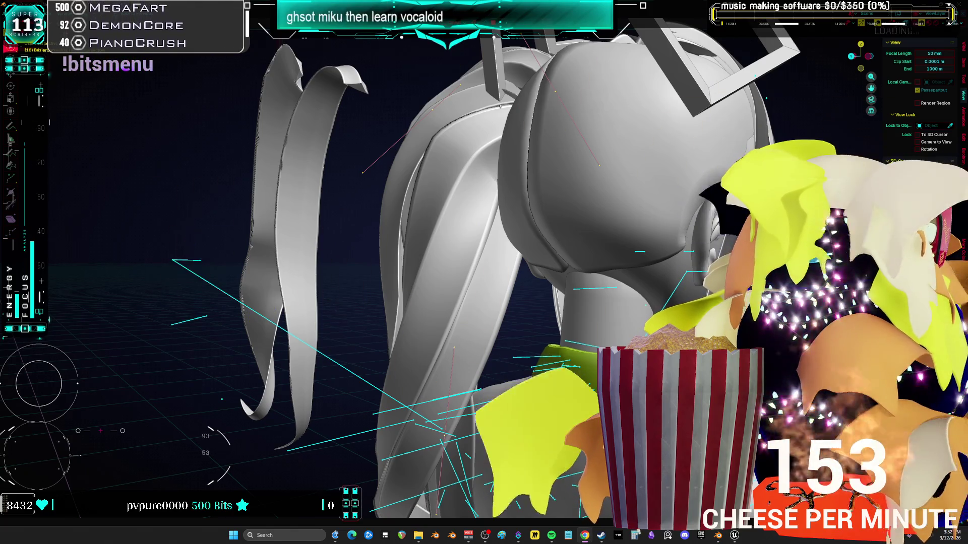
{"action": "middle_click_drag", "start_coordinate": [534, 271], "coordinate": [561, 260]}
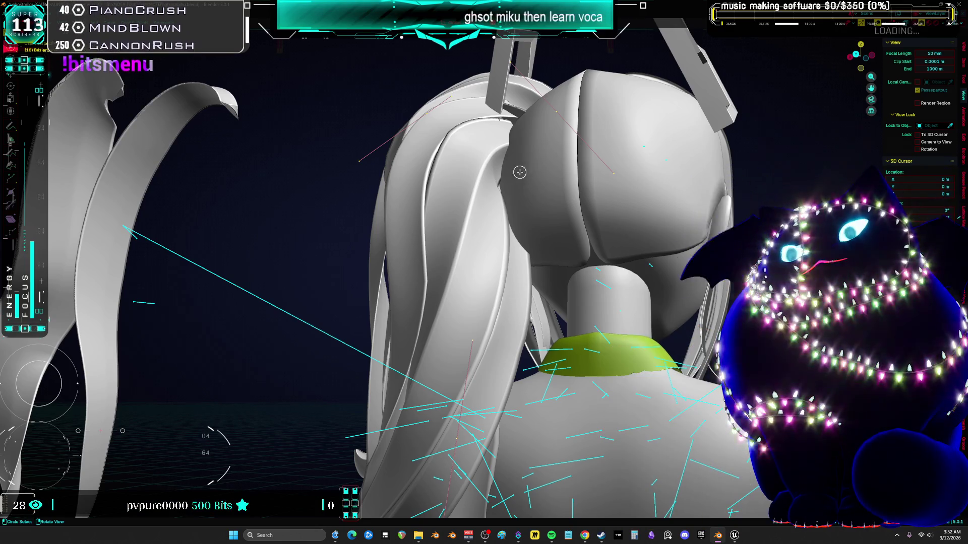
Move the selected hair, shrink it to about 0.77 and rotate it slightly
{"action": "middle_click_drag", "start_coordinate": [521, 171], "coordinate": [572, 193]}
{"action": "middle_click_drag", "start_coordinate": [465, 183], "coordinate": [447, 178]}
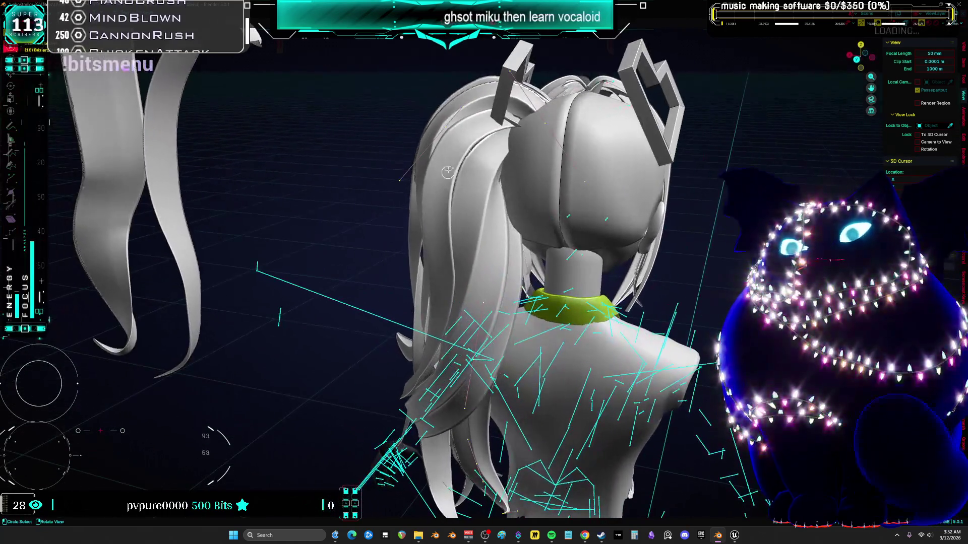
{"action": "mouse_move", "coordinate": [449, 129]}
{"action": "middle_mouse_down"}
{"action": "mouse_move", "coordinate": [525, 201]}
{"action": "mouse_move", "coordinate": [544, 206]}
{"action": "mouse_move", "coordinate": [699, 183]}
{"action": "mouse_move", "coordinate": [568, 217]}
{"action": "mouse_move", "coordinate": [604, 207]}
{"action": "mouse_move", "coordinate": [596, 222]}
{"action": "mouse_move", "coordinate": [500, 229]}
{"action": "middle_mouse_up"}
{"action": "key", "text": "g"}
{"action": "left_click", "coordinate": [523, 205]}
{"action": "key", "text": "s"}
{"action": "left_click", "coordinate": [524, 217]}
{"action": "key", "text": "r"}
{"action": "left_click", "coordinate": [700, 191]}
Shift the hair slightly along X and return to Object Mode
{"action": "key", "text": "g"}
{"action": "key", "text": "g"}
{"action": "key", "text": "Escape"}
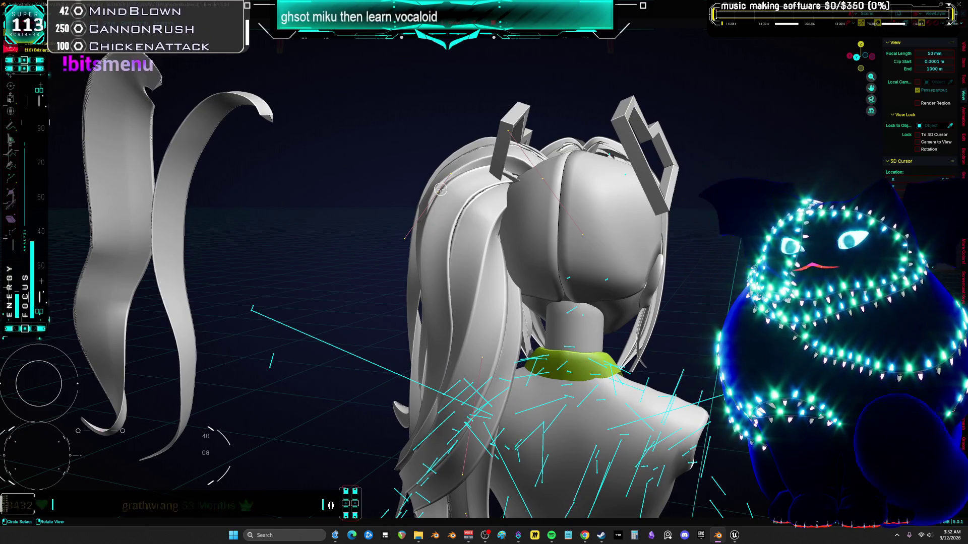
{"action": "left_click", "coordinate": [562, 205]}
{"action": "mouse_move", "coordinate": [562, 206]}
{"action": "middle_mouse_down"}
{"action": "mouse_move", "coordinate": [617, 218]}
{"action": "mouse_move", "coordinate": [571, 210]}
{"action": "mouse_move", "coordinate": [537, 224]}
{"action": "middle_mouse_up"}
{"action": "key", "text": "x"}
{"action": "left_click", "coordinate": [617, 214]}
{"action": "key", "text": "ctrl+Tab"}
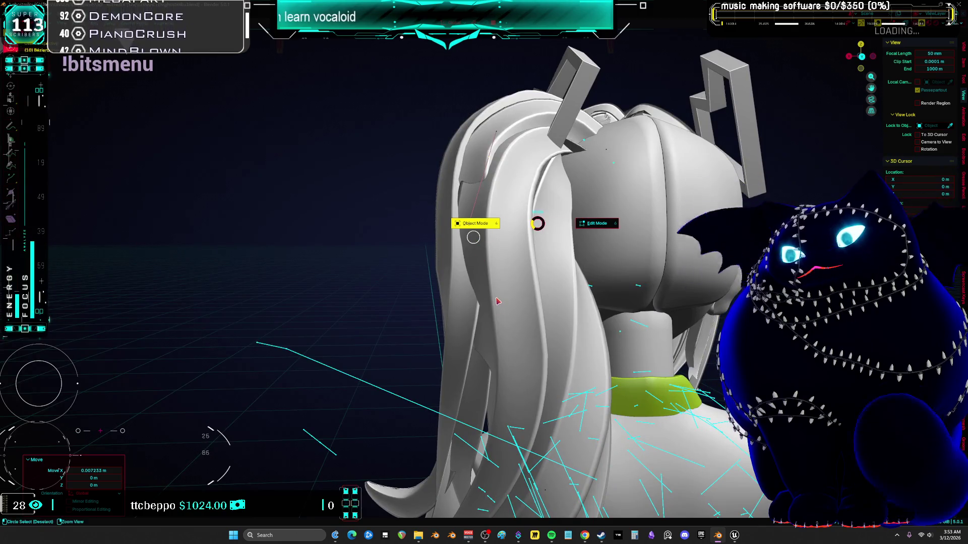
{"action": "left_click", "coordinate": [473, 237]}
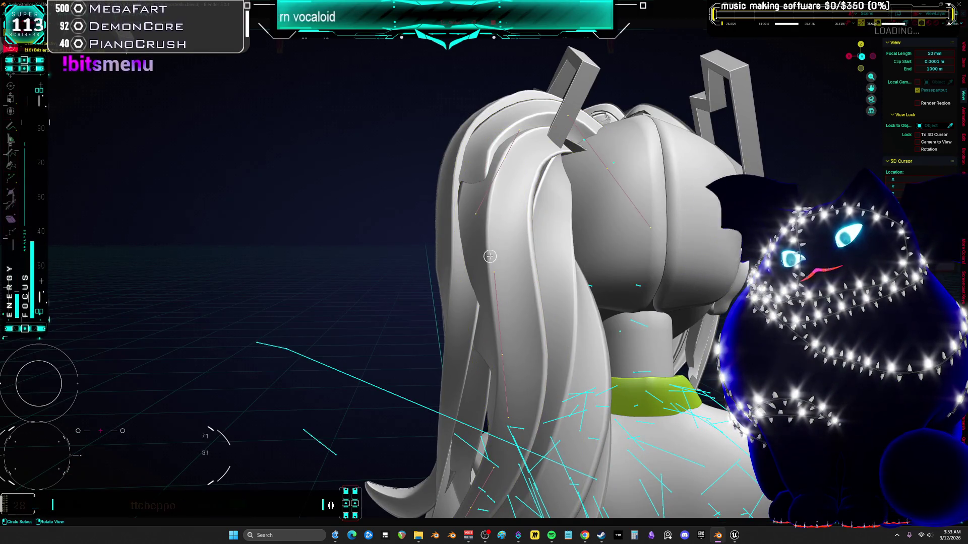
Move the strand along X and rotate it about 5° around Z
{"action": "key", "text": "g"}
{"action": "key", "text": "x"}
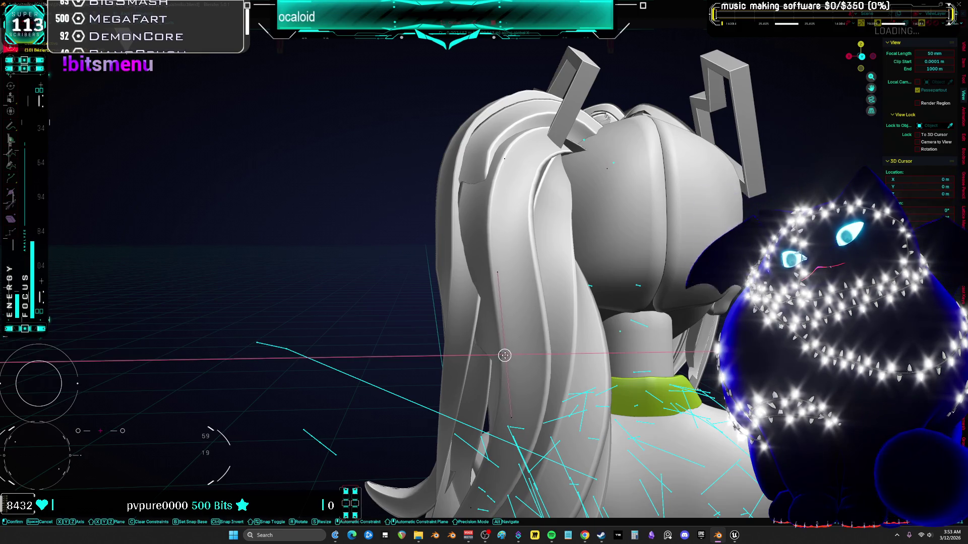
{"action": "left_click", "coordinate": [501, 353]}
{"action": "scroll", "coordinate": [502, 353], "scroll_direction": "up", "scroll_amount": 2}
{"action": "key", "text": "r"}
{"action": "key", "text": "z"}
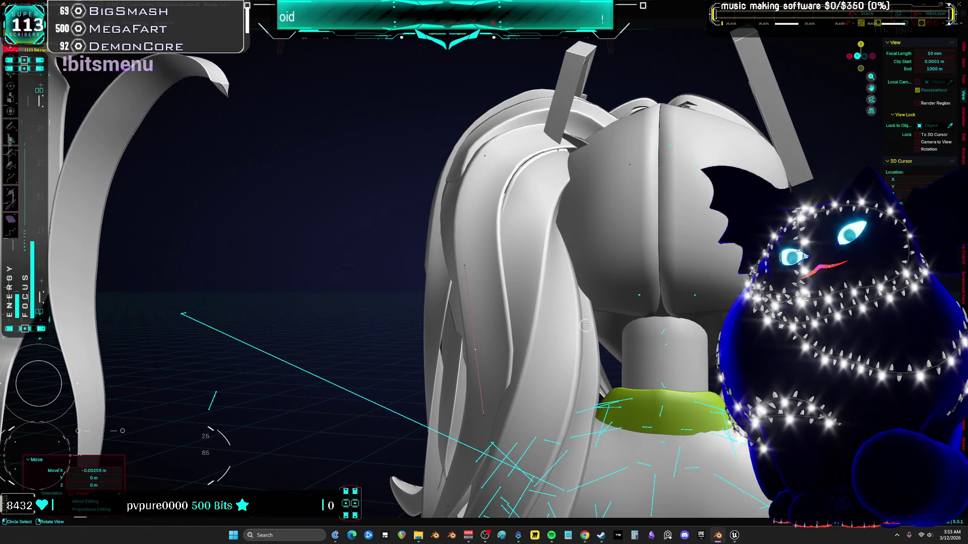
{"action": "left_click", "coordinate": [591, 284]}
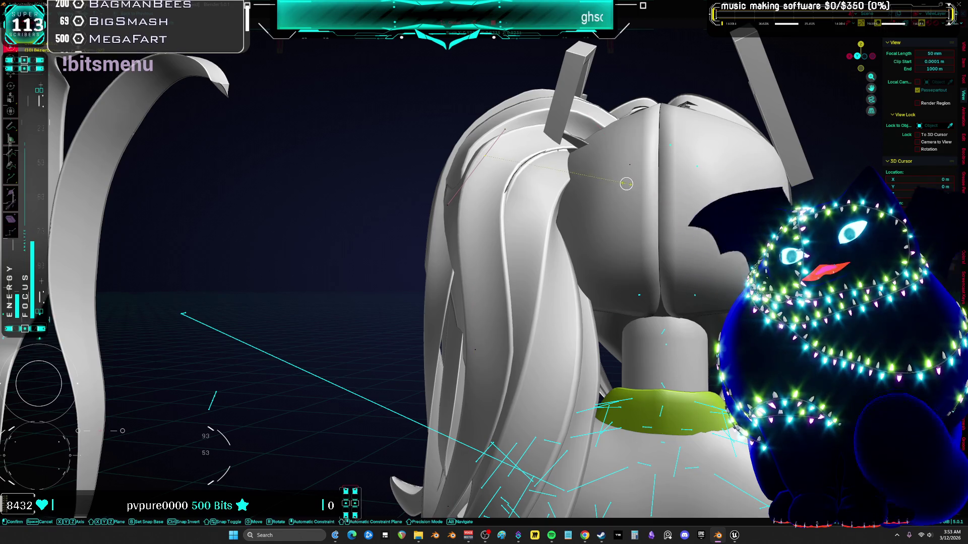
{"action": "left_click", "coordinate": [484, 157]}
{"action": "mouse_move", "coordinate": [579, 181]}
{"action": "middle_mouse_down"}
{"action": "mouse_move", "coordinate": [661, 197]}
{"action": "mouse_move", "coordinate": [558, 195]}
{"action": "mouse_move", "coordinate": [540, 210]}
{"action": "mouse_move", "coordinate": [548, 230]}
{"action": "middle_mouse_up"}
{"action": "scroll", "coordinate": [605, 191], "scroll_direction": "up", "scroll_amount": 3}
{"action": "key", "text": "g"}
{"action": "right_click", "coordinate": [565, 189]}
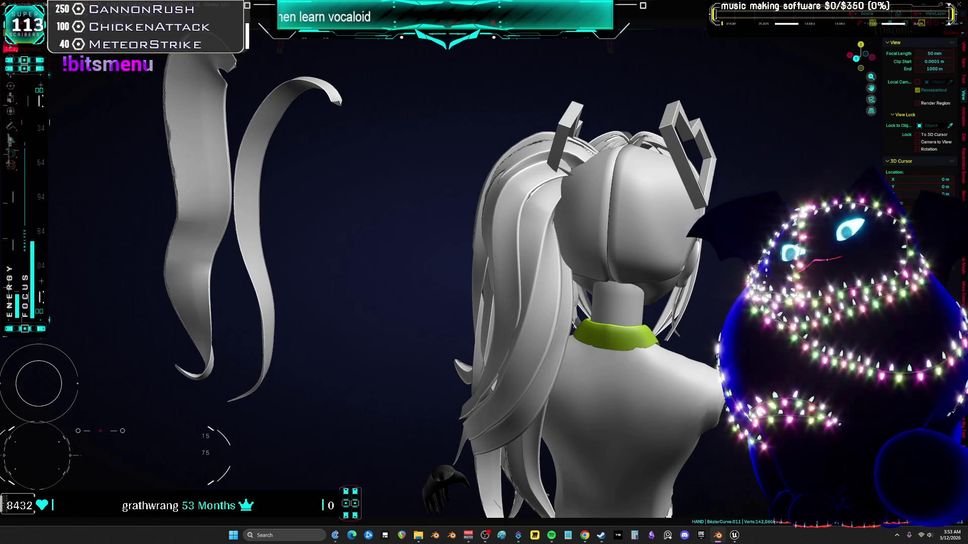
Orbit out to see the whole character, then look down on the rig
{"action": "mouse_move", "coordinate": [444, 212]}
{"action": "middle_mouse_down"}
{"action": "mouse_move", "coordinate": [583, 231]}
{"action": "mouse_move", "coordinate": [519, 190]}
{"action": "middle_mouse_up"}
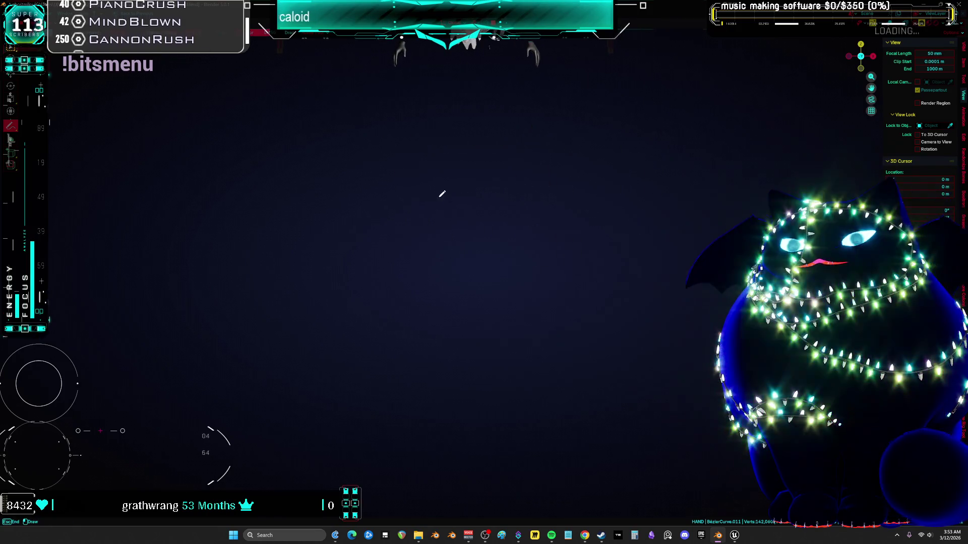
{"action": "mouse_move", "coordinate": [492, 263]}
{"action": "middle_mouse_down"}
{"action": "mouse_move", "coordinate": [468, 252]}
{"action": "mouse_move", "coordinate": [443, 269]}
{"action": "middle_mouse_up"}
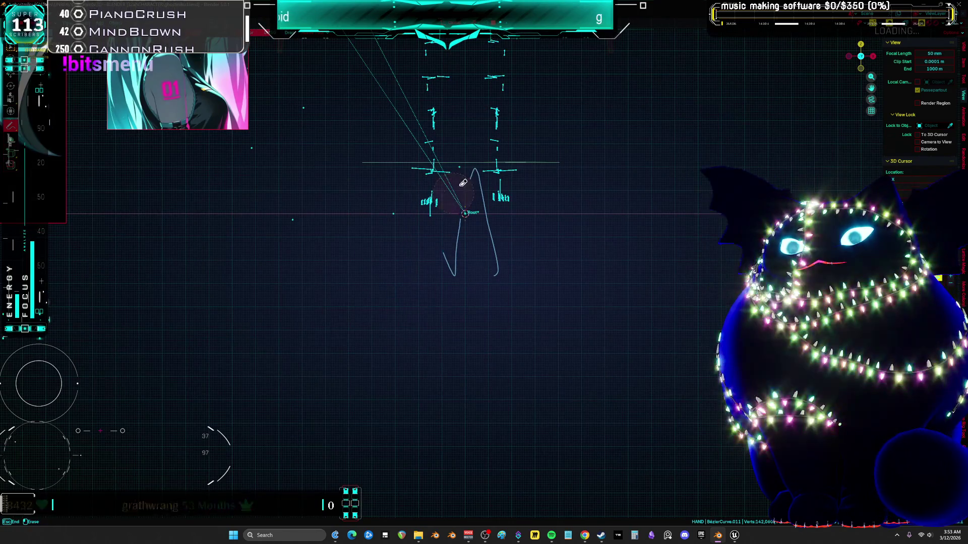
Sketch the annotation lines 'M-F' and '9-5'
{"action": "mouse_move", "coordinate": [502, 230]}
{"action": "middle_mouse_down"}
{"action": "mouse_move", "coordinate": [576, 302]}
{"action": "mouse_move", "coordinate": [437, 194]}
{"action": "middle_mouse_up"}
{"action": "left_click_drag", "start_coordinate": [319, 270], "coordinate": [445, 269]}
{"action": "left_click_drag", "start_coordinate": [457, 226], "coordinate": [520, 212]}
{"action": "mouse_move", "coordinate": [548, 172]}
{"action": "left_mouse_down"}
{"action": "mouse_move", "coordinate": [577, 251]}
{"action": "mouse_move", "coordinate": [616, 157]}
{"action": "left_mouse_up"}
{"action": "left_click_drag", "start_coordinate": [551, 207], "coordinate": [611, 196]}
{"action": "middle_click_drag", "start_coordinate": [541, 287], "coordinate": [533, 214], "text": "shift"}
{"action": "left_click_drag", "start_coordinate": [469, 223], "coordinate": [482, 317]}
{"action": "mouse_move", "coordinate": [505, 263]}
{"action": "left_mouse_down"}
{"action": "mouse_move", "coordinate": [587, 246]}
{"action": "mouse_move", "coordinate": [570, 280]}
{"action": "left_mouse_up"}
{"action": "left_click_drag", "start_coordinate": [561, 233], "coordinate": [596, 215]}
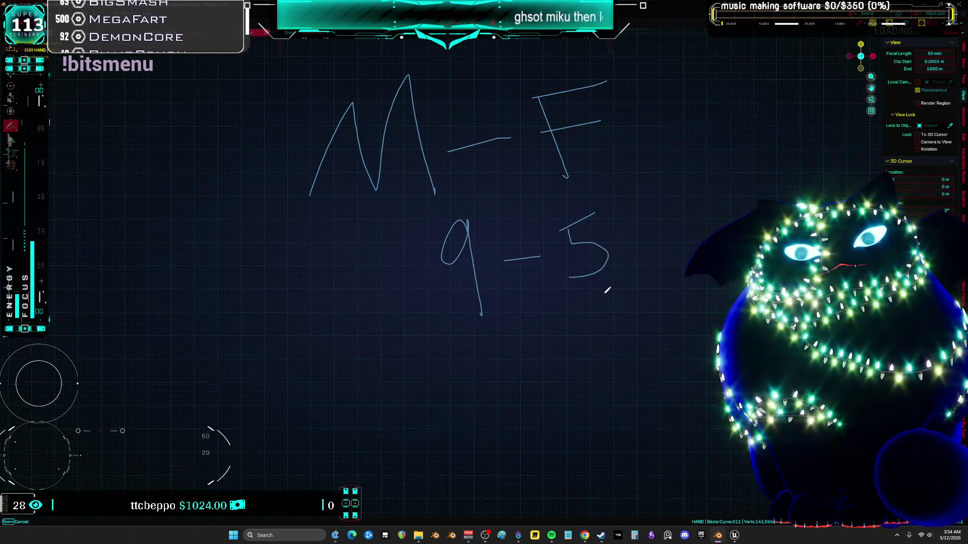
{"action": "middle_click_drag", "start_coordinate": [550, 326], "coordinate": [538, 236], "text": "shift"}
Write '25/5' on a third line beneath them
{"action": "left_click_drag", "start_coordinate": [395, 279], "coordinate": [463, 317]}
{"action": "left_click_drag", "start_coordinate": [504, 255], "coordinate": [461, 266]}
{"action": "mouse_move", "coordinate": [472, 266]}
{"action": "left_mouse_down"}
{"action": "mouse_move", "coordinate": [507, 282]}
{"action": "mouse_move", "coordinate": [486, 313]}
{"action": "left_mouse_up"}
{"action": "left_click_drag", "start_coordinate": [537, 245], "coordinate": [520, 325]}
{"action": "mouse_move", "coordinate": [587, 259]}
{"action": "left_mouse_down"}
{"action": "mouse_move", "coordinate": [554, 266]}
{"action": "mouse_move", "coordinate": [586, 291]}
{"action": "mouse_move", "coordinate": [549, 312]}
{"action": "left_mouse_up"}
{"action": "scroll", "coordinate": [549, 312], "scroll_direction": "down", "scroll_amount": 1}
{"action": "middle_click_drag", "start_coordinate": [548, 313], "coordinate": [488, 399], "text": "shift"}
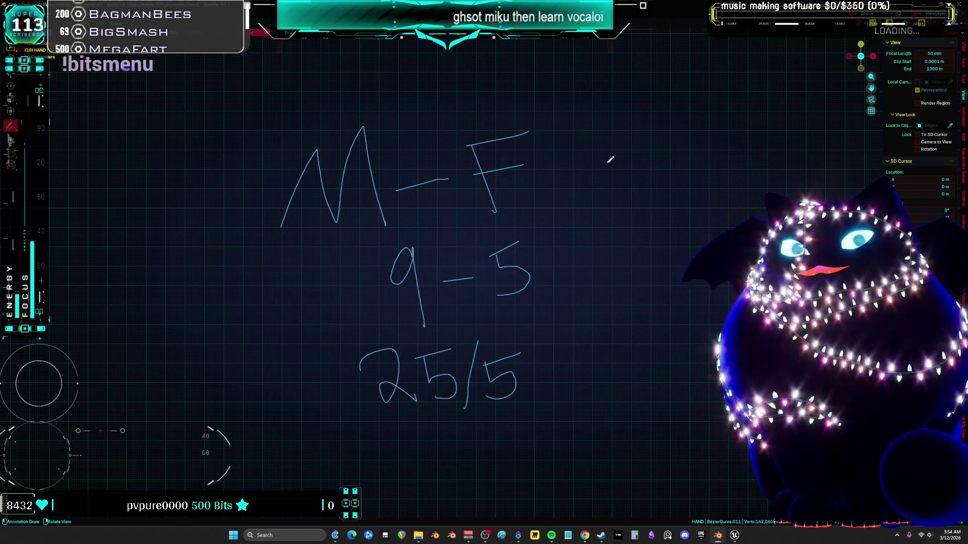
Box the text, add a flared shape on the right, circle 25 and draw two easel legs
{"action": "mouse_move", "coordinate": [256, 135]}
{"action": "left_mouse_down"}
{"action": "mouse_move", "coordinate": [609, 335]}
{"action": "mouse_move", "coordinate": [270, 440]}
{"action": "mouse_move", "coordinate": [249, 94]}
{"action": "left_mouse_up"}
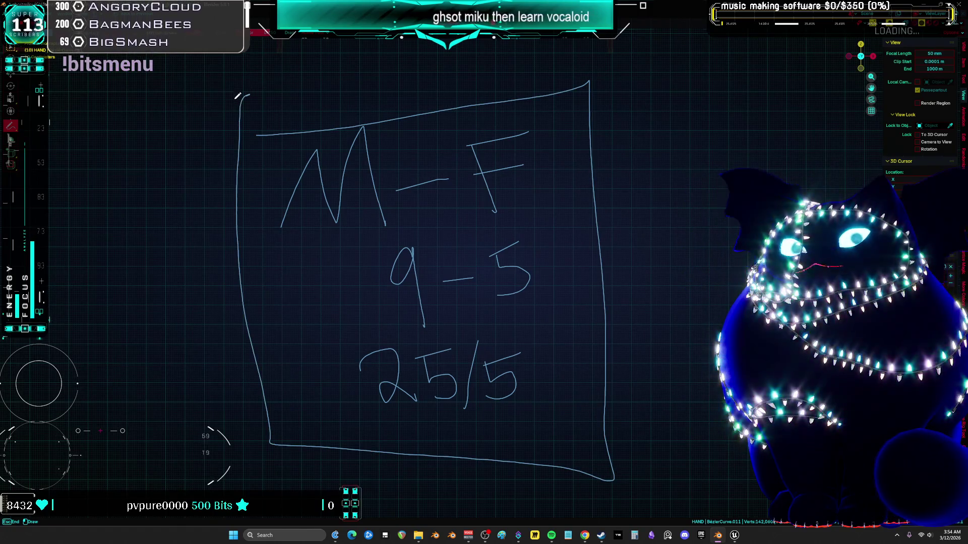
{"action": "mouse_move", "coordinate": [592, 143]}
{"action": "left_mouse_down"}
{"action": "mouse_move", "coordinate": [716, 196]}
{"action": "mouse_move", "coordinate": [651, 386]}
{"action": "left_mouse_up"}
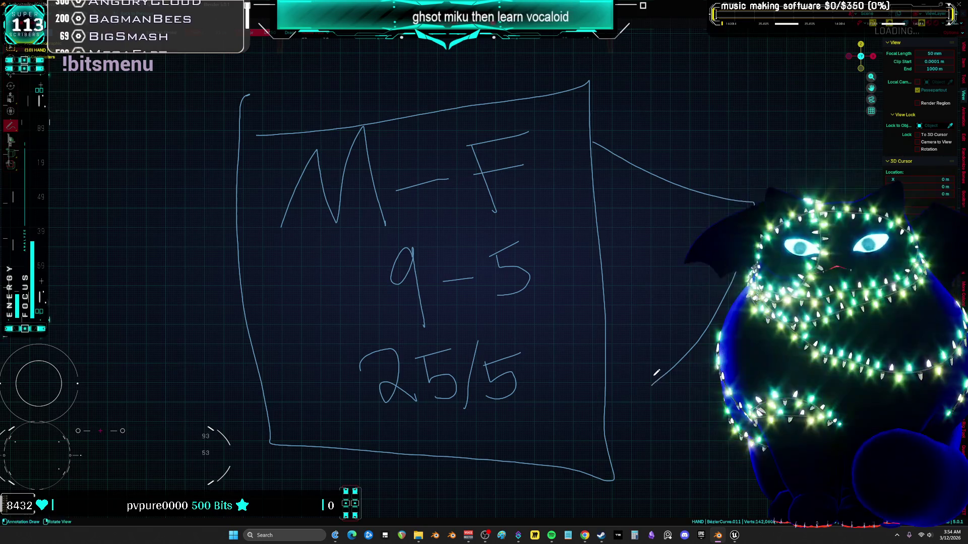
{"action": "scroll", "coordinate": [650, 370], "scroll_direction": "down", "scroll_amount": 2}
{"action": "middle_click_drag", "start_coordinate": [644, 368], "coordinate": [575, 404], "text": "shift"}
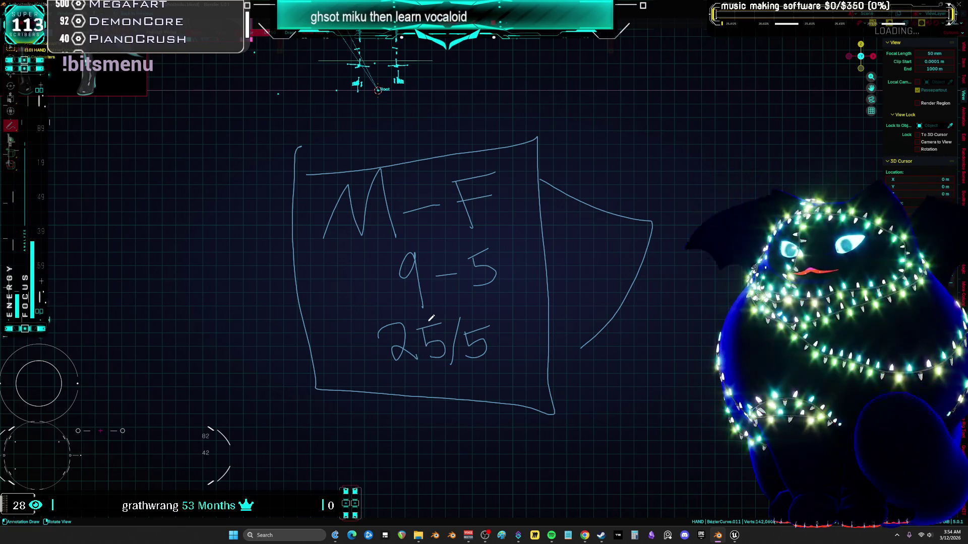
{"action": "mouse_move", "coordinate": [508, 309]}
{"action": "left_mouse_down"}
{"action": "mouse_move", "coordinate": [495, 306]}
{"action": "mouse_move", "coordinate": [509, 308]}
{"action": "left_mouse_up"}
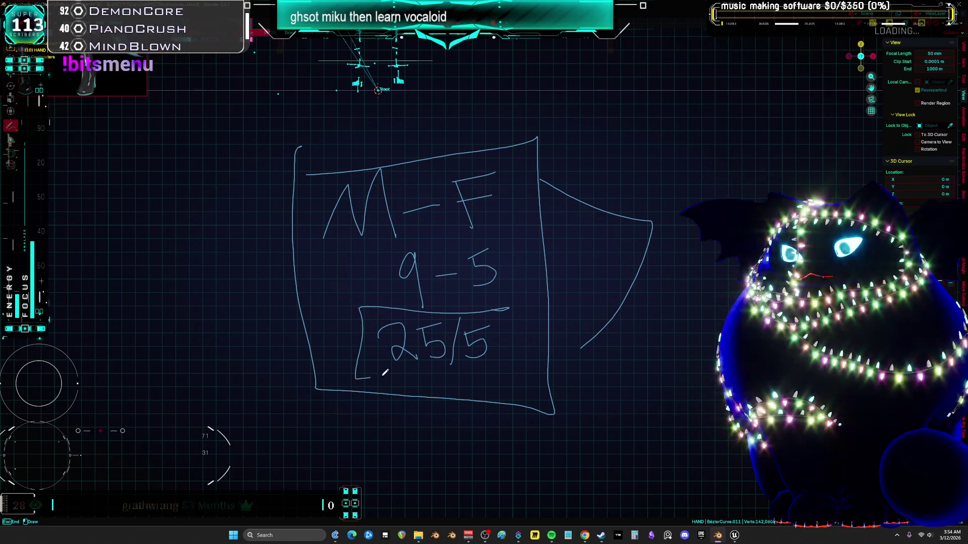
{"action": "left_click_drag", "start_coordinate": [377, 354], "coordinate": [381, 362]}
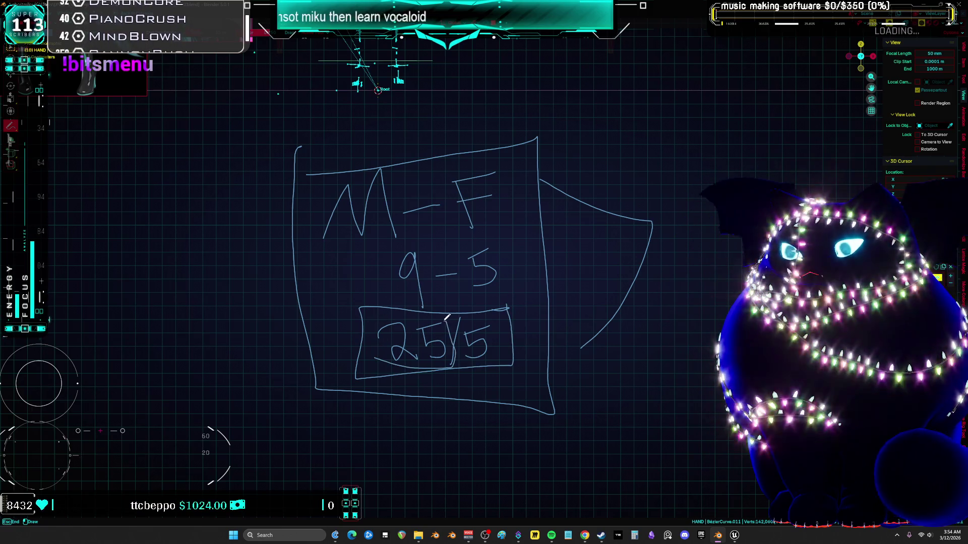
{"action": "mouse_move", "coordinate": [388, 464]}
{"action": "left_mouse_down"}
{"action": "mouse_move", "coordinate": [401, 389]}
{"action": "mouse_move", "coordinate": [414, 389]}
{"action": "left_mouse_up"}
{"action": "left_click_drag", "start_coordinate": [517, 472], "coordinate": [496, 382]}
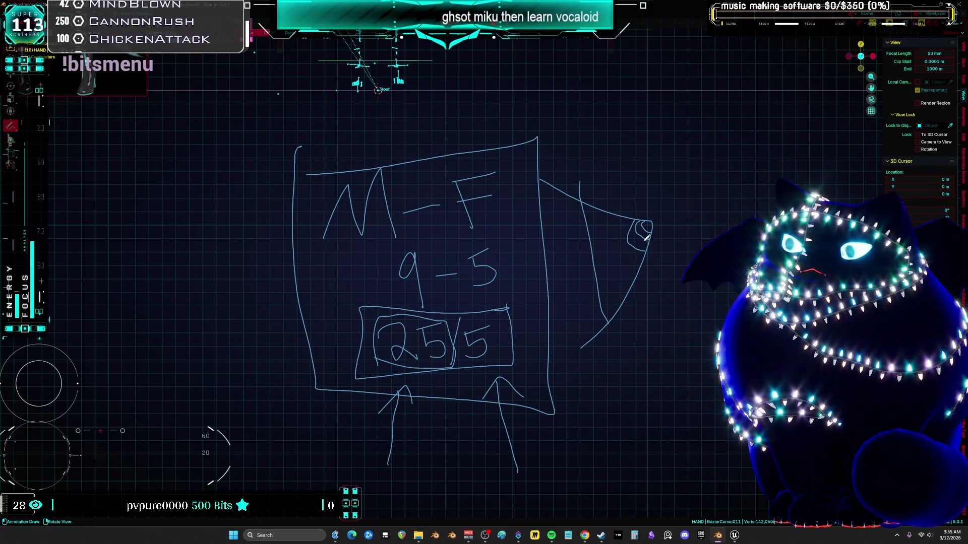
Scribble a loop around the end of the flared shape
{"action": "mouse_move", "coordinate": [627, 222]}
{"action": "left_mouse_down"}
{"action": "mouse_move", "coordinate": [612, 252]}
{"action": "mouse_move", "coordinate": [699, 227]}
{"action": "left_mouse_up"}
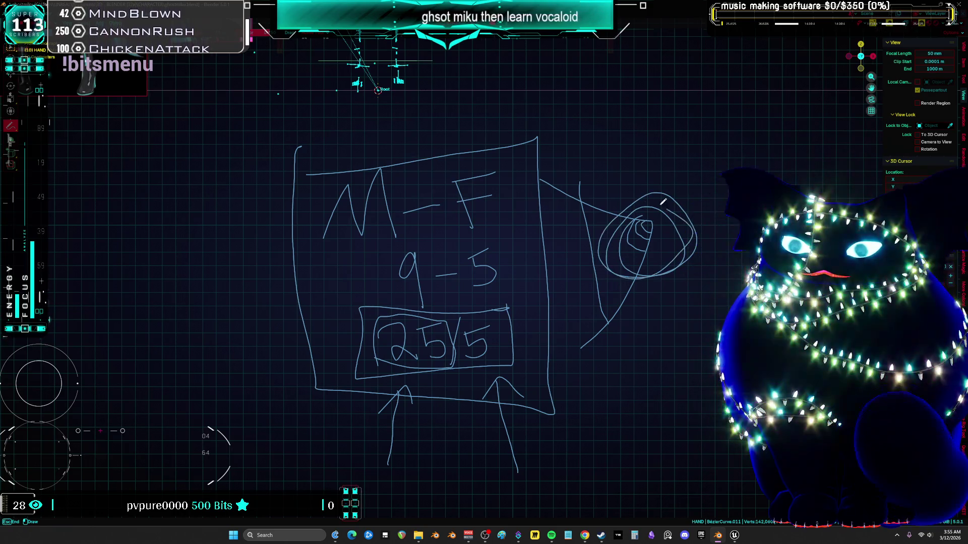
Add loops, a box around the M-F line and a left-pointing arrow, then erase every annotation
{"action": "left_click_drag", "start_coordinate": [650, 197], "coordinate": [696, 232]}
{"action": "mouse_move", "coordinate": [319, 179]}
{"action": "left_mouse_down"}
{"action": "mouse_move", "coordinate": [319, 227]}
{"action": "mouse_move", "coordinate": [536, 146]}
{"action": "mouse_move", "coordinate": [317, 167]}
{"action": "left_mouse_up"}
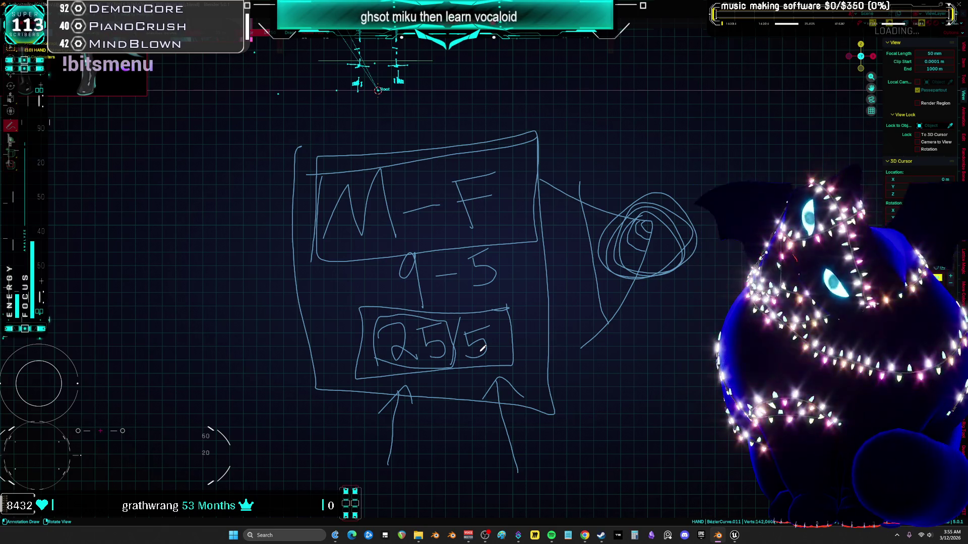
{"action": "mouse_move", "coordinate": [263, 244]}
{"action": "left_mouse_down"}
{"action": "mouse_move", "coordinate": [212, 322]}
{"action": "mouse_move", "coordinate": [128, 399]}
{"action": "mouse_move", "coordinate": [206, 396]}
{"action": "left_mouse_up"}
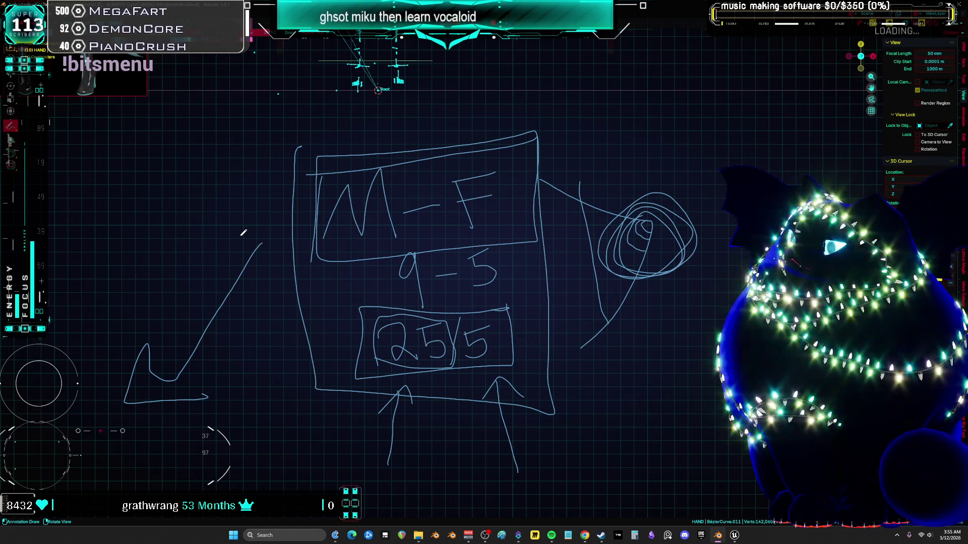
{"action": "left_click_drag", "start_coordinate": [196, 199], "coordinate": [63, 210]}
{"action": "left_click_drag", "start_coordinate": [63, 210], "coordinate": [99, 220]}
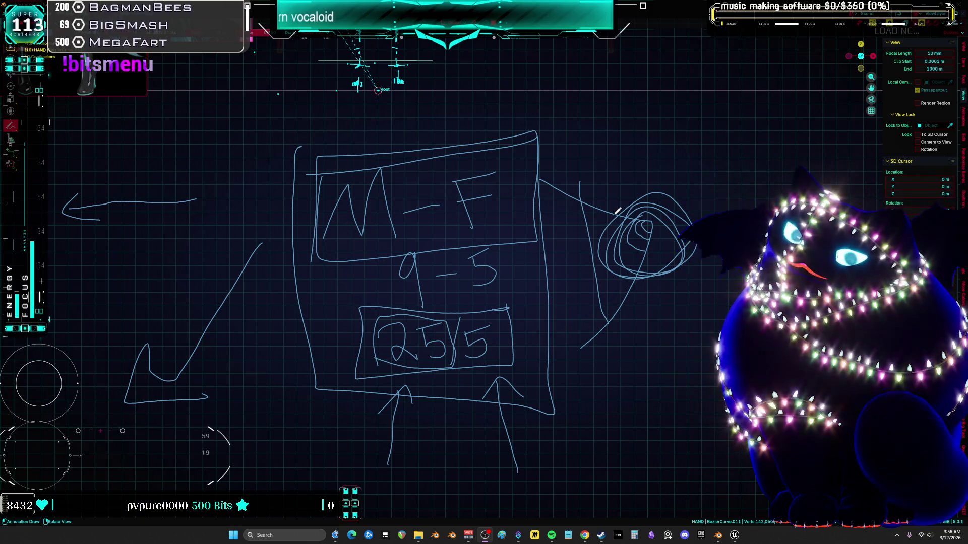
{"action": "scroll", "coordinate": [559, 248], "scroll_direction": "down", "scroll_amount": 2}
{"action": "mouse_move", "coordinate": [303, 354]}
{"action": "right_mouse_down"}
{"action": "mouse_move", "coordinate": [261, 382]}
{"action": "mouse_move", "coordinate": [434, 417]}
{"action": "mouse_move", "coordinate": [568, 352]}
{"action": "mouse_move", "coordinate": [484, 381]}
{"action": "mouse_move", "coordinate": [641, 324]}
{"action": "mouse_move", "coordinate": [620, 183]}
{"action": "mouse_move", "coordinate": [443, 169]}
{"action": "mouse_move", "coordinate": [578, 168]}
{"action": "right_mouse_up"}
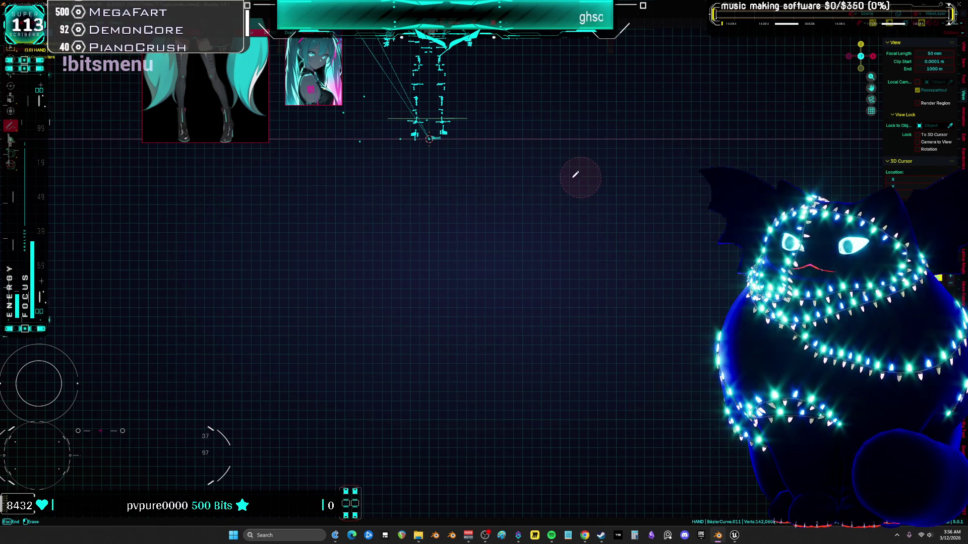
Zoom back in on the Miku bust to view her face-on
{"action": "scroll", "coordinate": [462, 233], "scroll_direction": "up", "scroll_amount": 6}
{"action": "scroll", "coordinate": [462, 233], "scroll_direction": "up", "scroll_amount": 4}
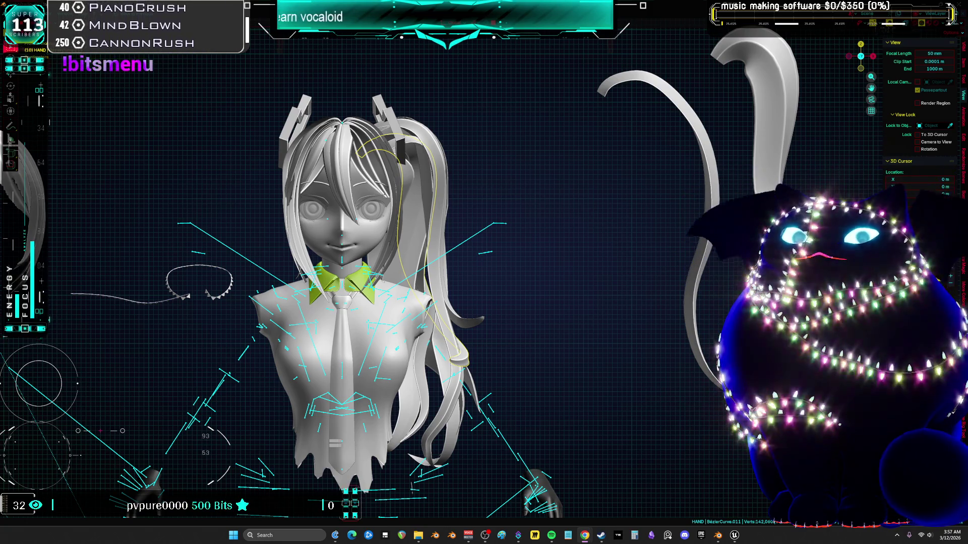
{"action": "scroll", "coordinate": [174, 159], "scroll_direction": "down", "scroll_amount": 4}
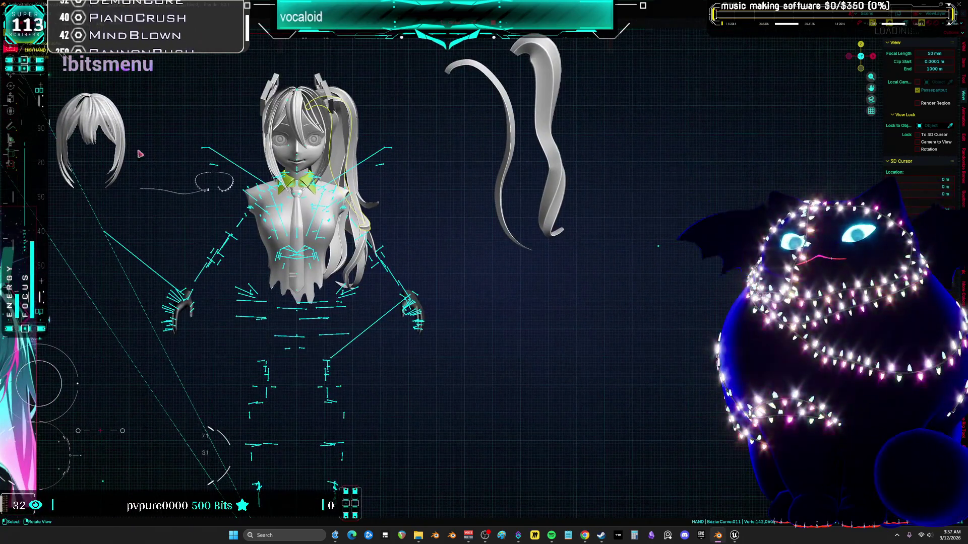
Switch to the Annotate tool and pan up-left so the rig and spare hair pieces show
{"action": "key", "text": "shift+space"}
{"action": "key", "text": "d"}
{"action": "middle_click_drag", "start_coordinate": [506, 261], "coordinate": [494, 230], "text": "shift"}
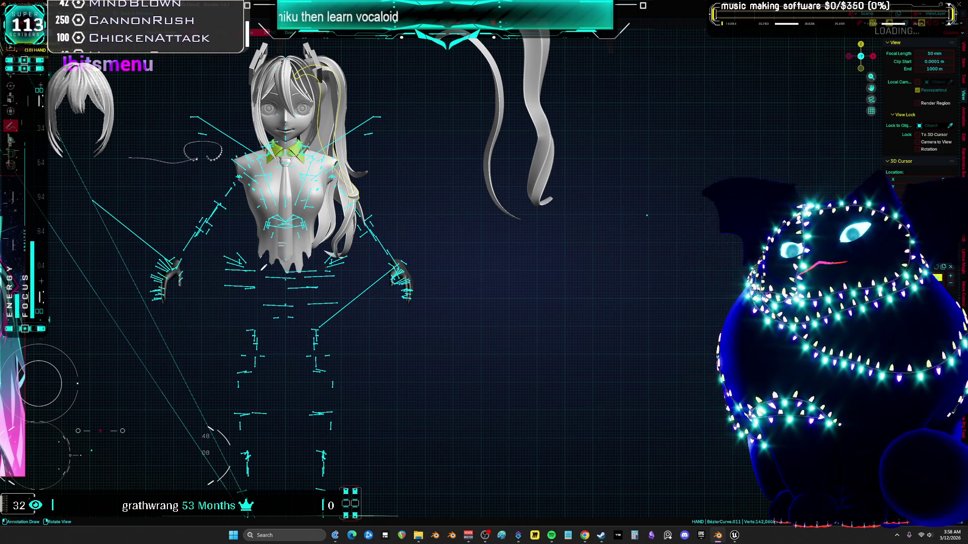
Zoom and pan across the bust, then orbit around behind the head
{"action": "scroll", "coordinate": [481, 281], "scroll_direction": "up", "scroll_amount": 5}
{"action": "mouse_move", "coordinate": [389, 298]}
{"action": "middle_mouse_down", "text": "shift"}
{"action": "mouse_move", "coordinate": [347, 130]}
{"action": "mouse_move", "coordinate": [319, 67]}
{"action": "middle_mouse_up", "text": "shift"}
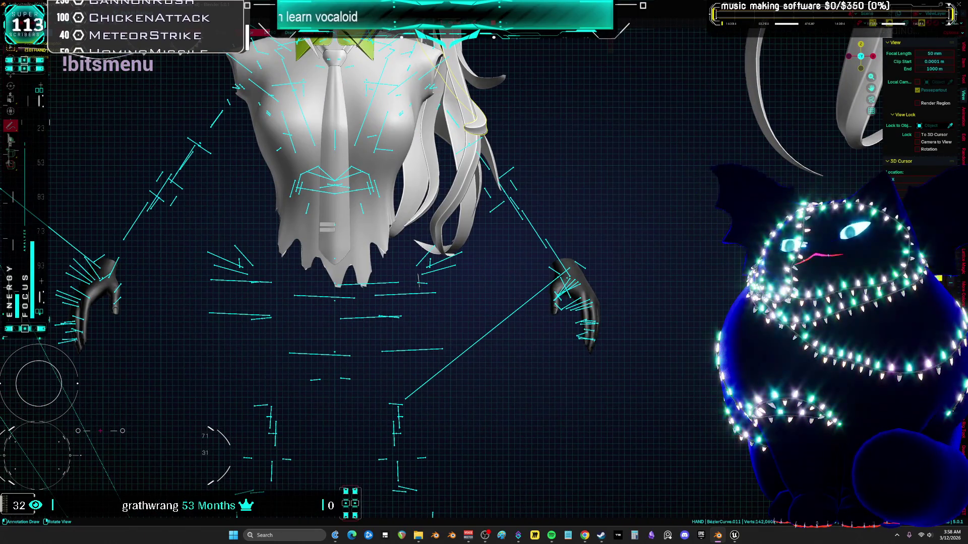
{"action": "middle_click_drag", "start_coordinate": [433, 96], "coordinate": [509, 277], "text": "shift"}
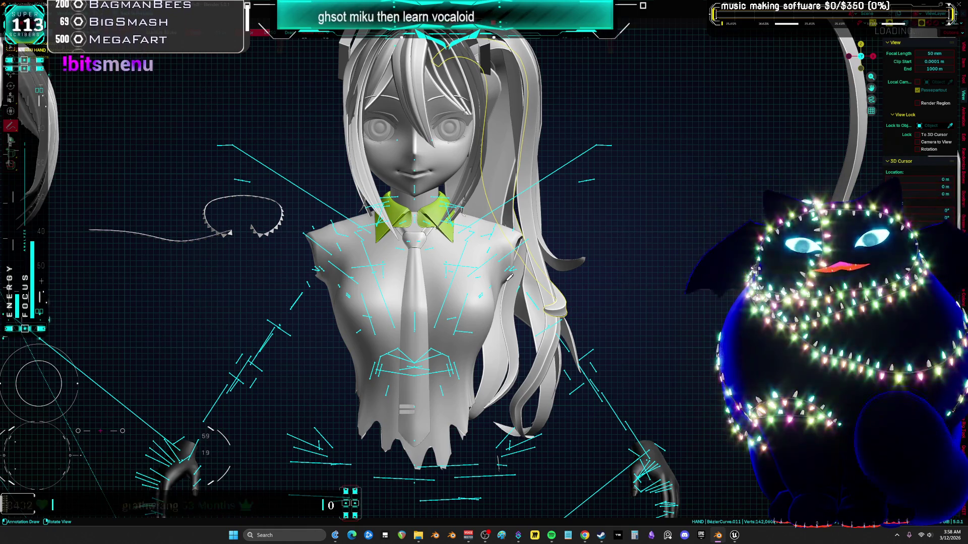
{"action": "middle_click_drag", "start_coordinate": [509, 278], "coordinate": [674, 299]}
{"action": "middle_click_drag", "start_coordinate": [571, 320], "coordinate": [479, 270]}
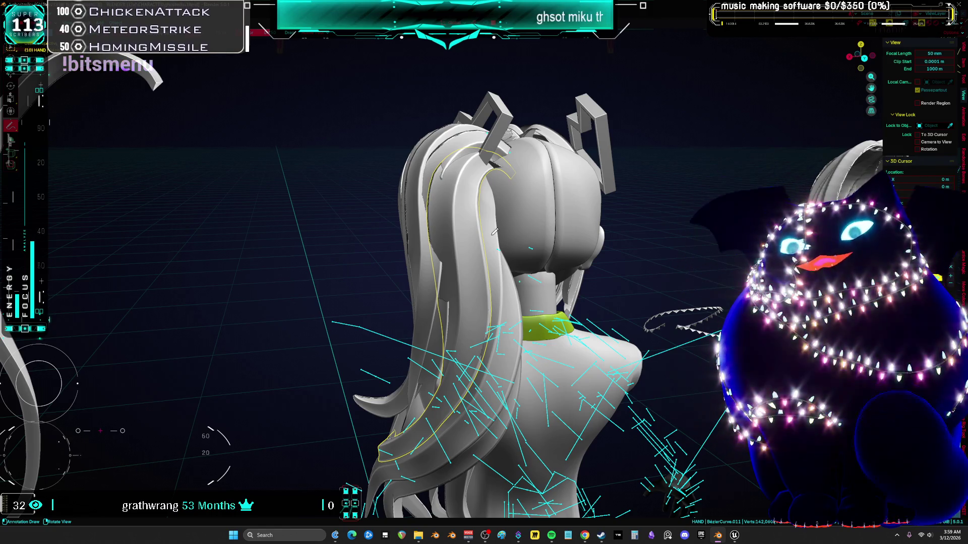
In the hair curve's Edit Mode, tilt the selected points and move them
{"action": "middle_click_drag", "start_coordinate": [457, 176], "coordinate": [467, 168]}
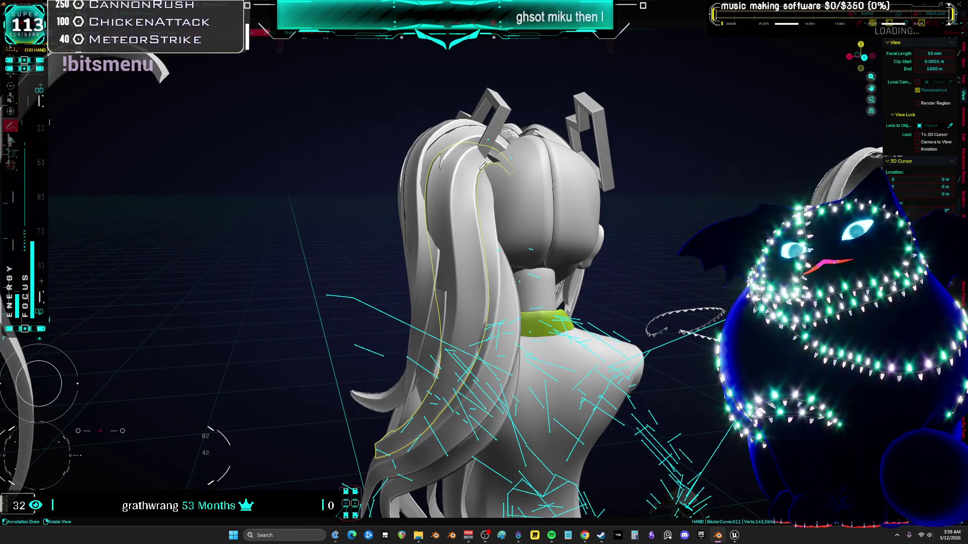
{"action": "key", "text": "Tab"}
{"action": "key", "text": "ctrl+t"}
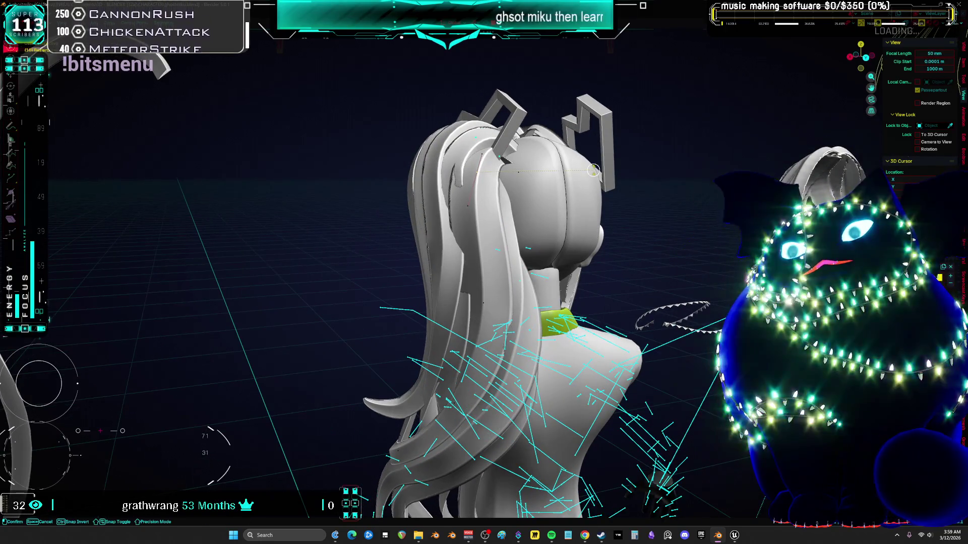
{"action": "left_click", "coordinate": [594, 171]}
{"action": "middle_click_drag", "start_coordinate": [594, 171], "coordinate": [557, 182]}
{"action": "key", "text": "g"}
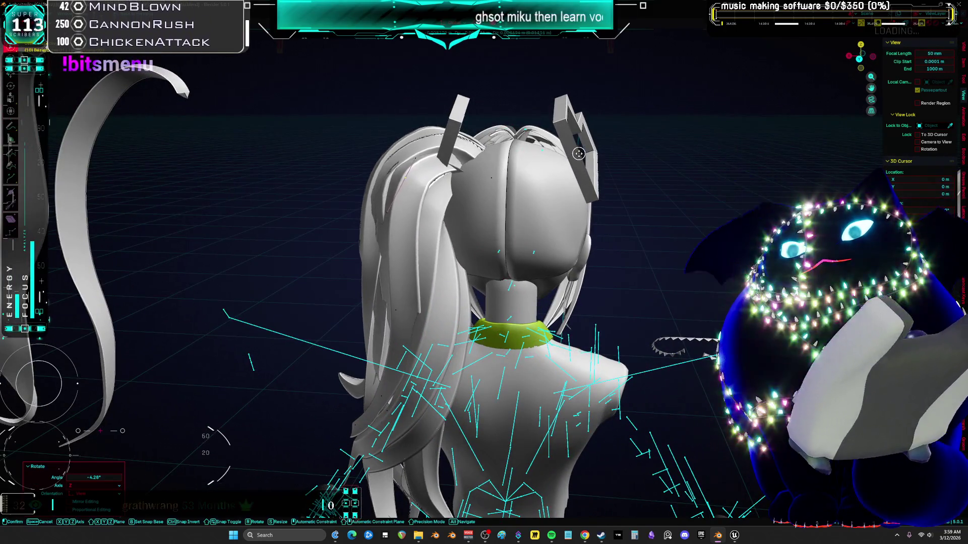
{"action": "left_click", "coordinate": [650, 161]}
{"action": "key", "text": "g"}
{"action": "left_click", "coordinate": [671, 162]}
Shrink the selected hair points, undo, then scale the curve down again
{"action": "mouse_move", "coordinate": [671, 162]}
{"action": "middle_mouse_down"}
{"action": "mouse_move", "coordinate": [601, 199]}
{"action": "mouse_move", "coordinate": [580, 196]}
{"action": "mouse_move", "coordinate": [620, 212]}
{"action": "mouse_move", "coordinate": [556, 197]}
{"action": "mouse_move", "coordinate": [598, 188]}
{"action": "mouse_move", "coordinate": [602, 201]}
{"action": "mouse_move", "coordinate": [432, 231]}
{"action": "mouse_move", "coordinate": [532, 214]}
{"action": "mouse_move", "coordinate": [418, 272]}
{"action": "mouse_move", "coordinate": [295, 118]}
{"action": "middle_mouse_up"}
{"action": "key", "text": "s"}
{"action": "left_click", "coordinate": [648, 194]}
{"action": "key", "text": "ctrl+z"}
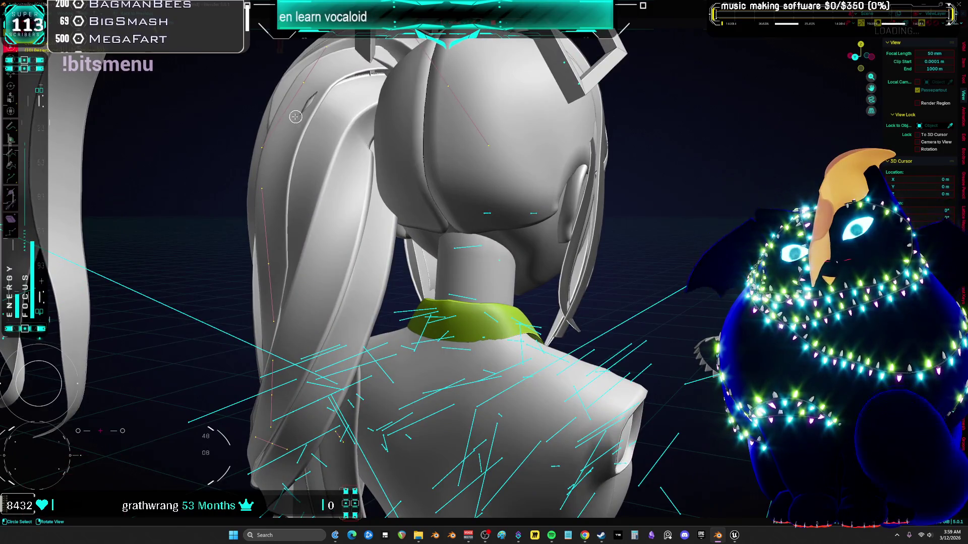
{"action": "key", "text": "s"}
{"action": "left_click", "coordinate": [490, 119]}
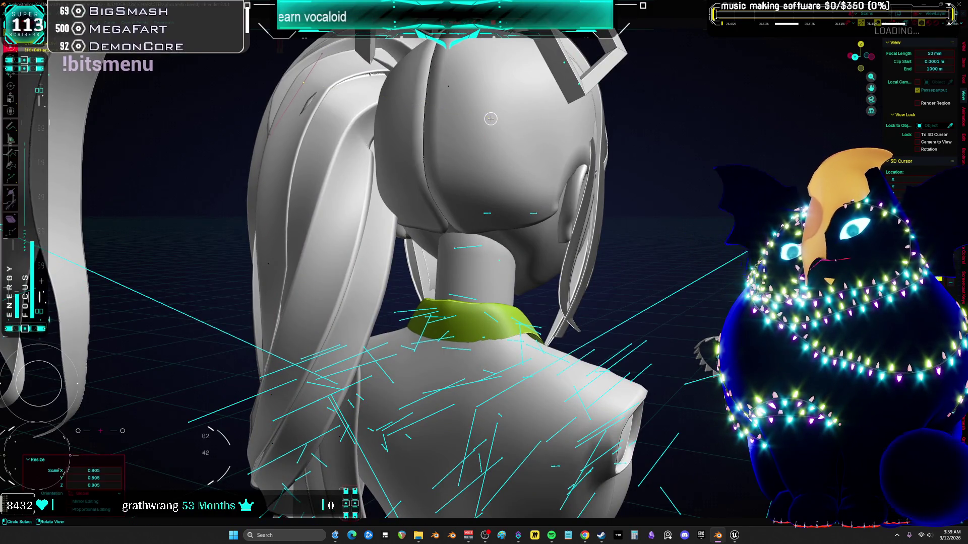
Select another strand, enlarge it, then reposition and rescale it behind the head
{"action": "left_click", "coordinate": [347, 121]}
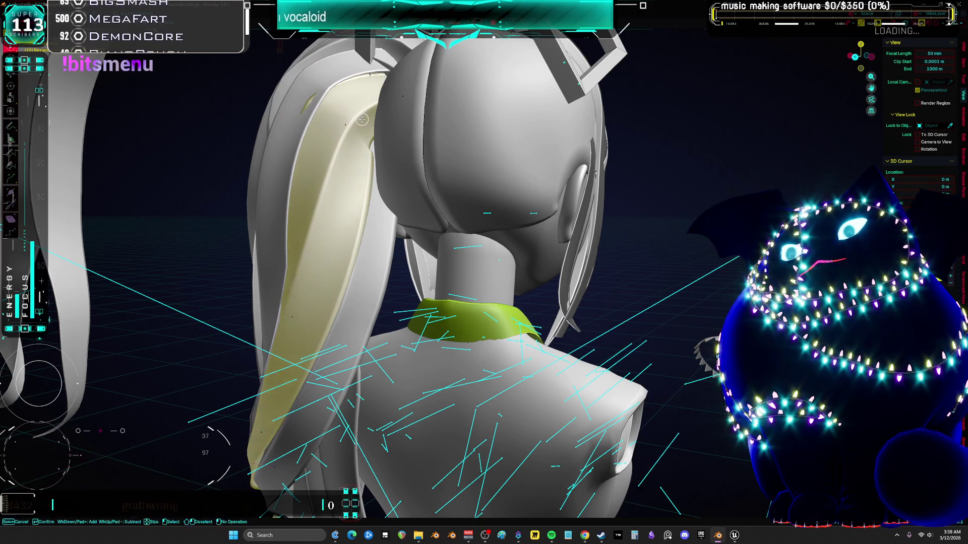
{"action": "key", "text": "s"}
{"action": "left_click", "coordinate": [500, 156]}
{"action": "mouse_move", "coordinate": [501, 155]}
{"action": "middle_mouse_down"}
{"action": "mouse_move", "coordinate": [620, 135]}
{"action": "mouse_move", "coordinate": [637, 142]}
{"action": "middle_mouse_up"}
{"action": "key", "text": "g"}
{"action": "left_click", "coordinate": [439, 141]}
{"action": "mouse_move", "coordinate": [439, 141]}
{"action": "middle_mouse_down"}
{"action": "mouse_move", "coordinate": [504, 147]}
{"action": "mouse_move", "coordinate": [468, 170]}
{"action": "mouse_move", "coordinate": [417, 170]}
{"action": "mouse_move", "coordinate": [433, 101]}
{"action": "mouse_move", "coordinate": [389, 126]}
{"action": "mouse_move", "coordinate": [287, 137]}
{"action": "middle_mouse_up"}
{"action": "key", "text": "s"}
{"action": "left_click", "coordinate": [539, 169]}
{"action": "key", "text": "g"}
{"action": "left_click", "coordinate": [436, 94]}
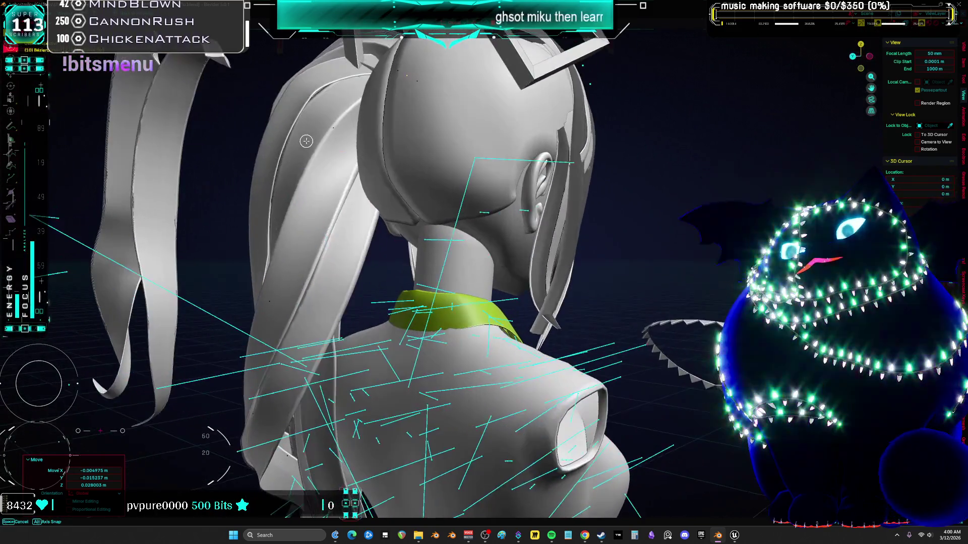
Select a hair strand at the back, tilt it and move its points
{"action": "left_click", "coordinate": [269, 148]}
{"action": "middle_click_drag", "start_coordinate": [254, 247], "coordinate": [302, 209]}
{"action": "key", "text": "ctrl+t"}
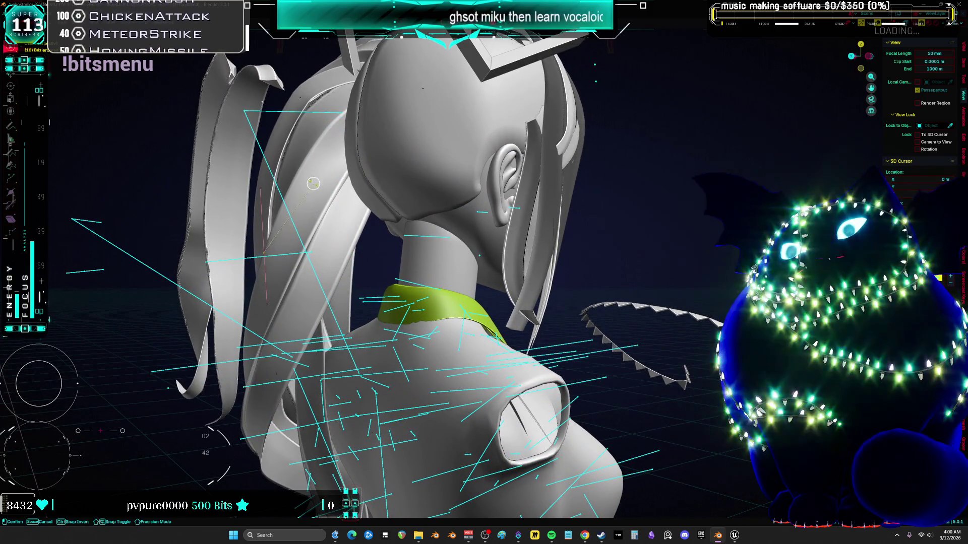
{"action": "left_click", "coordinate": [313, 174]}
{"action": "key", "text": "g"}
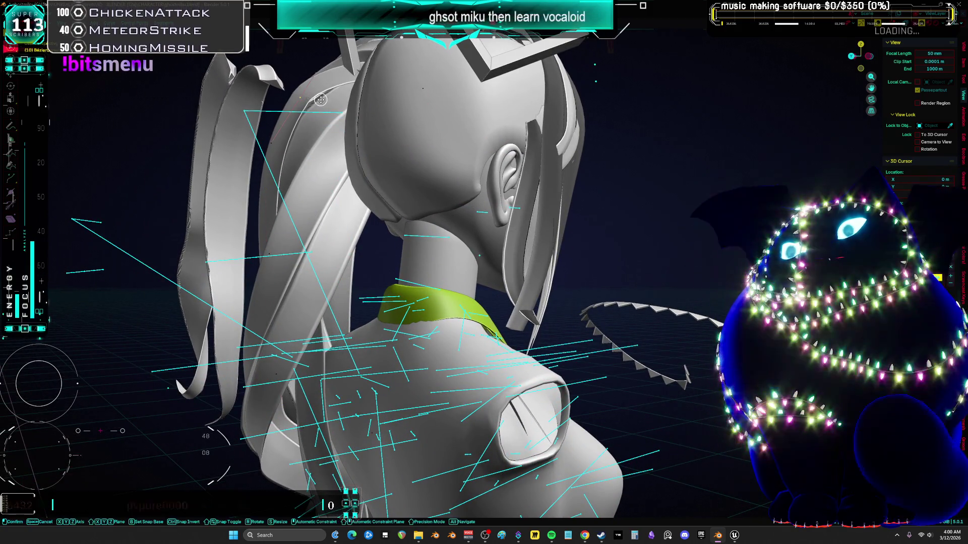
{"action": "left_click", "coordinate": [323, 106]}
{"action": "mouse_move", "coordinate": [323, 106]}
{"action": "middle_mouse_down"}
{"action": "mouse_move", "coordinate": [378, 127]}
{"action": "mouse_move", "coordinate": [383, 110]}
{"action": "middle_mouse_up"}
Adjust that back strand's thickness with Alt+S and nudge it into place
{"action": "key", "text": "g"}
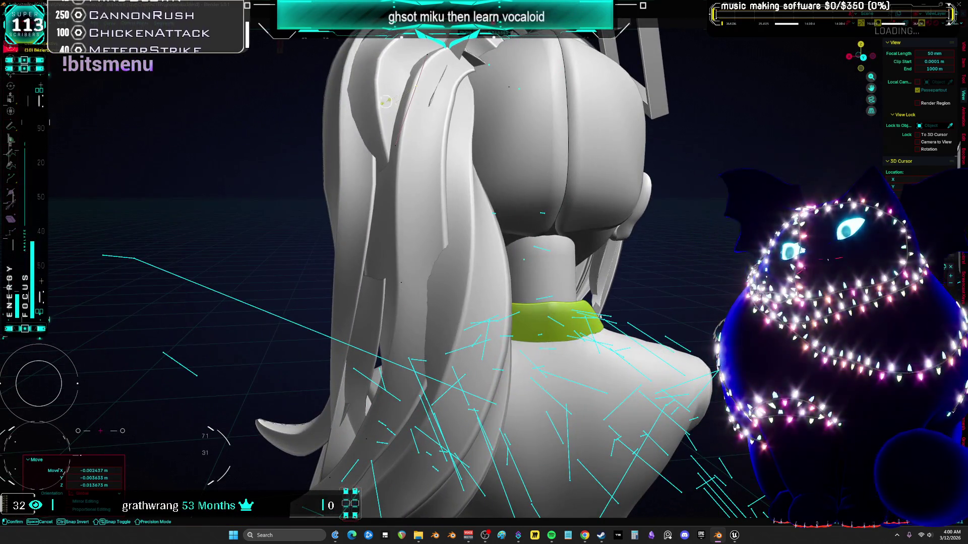
{"action": "left_click", "coordinate": [388, 106]}
{"action": "key", "text": "alt+s"}
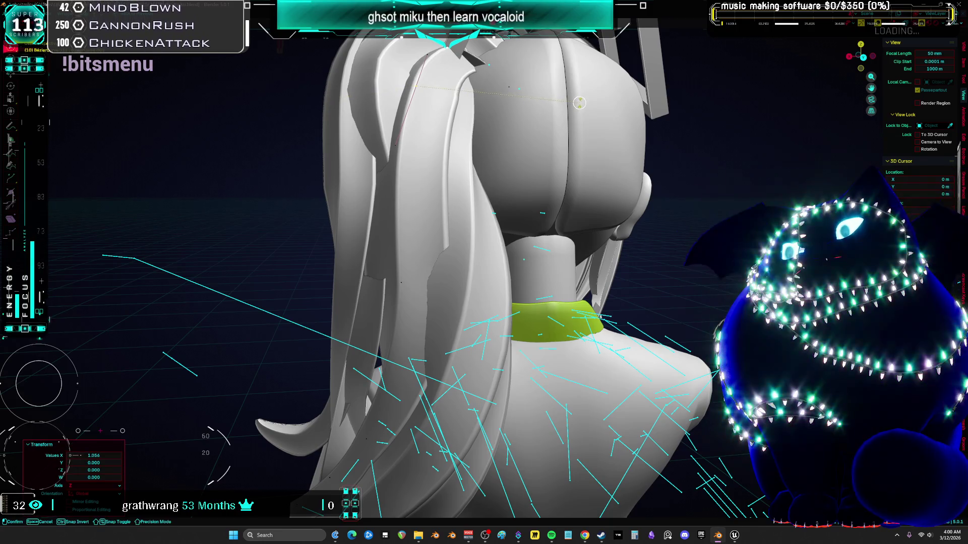
{"action": "left_click", "coordinate": [577, 103]}
{"action": "middle_click_drag", "start_coordinate": [577, 103], "coordinate": [549, 122]}
{"action": "key", "text": "g"}
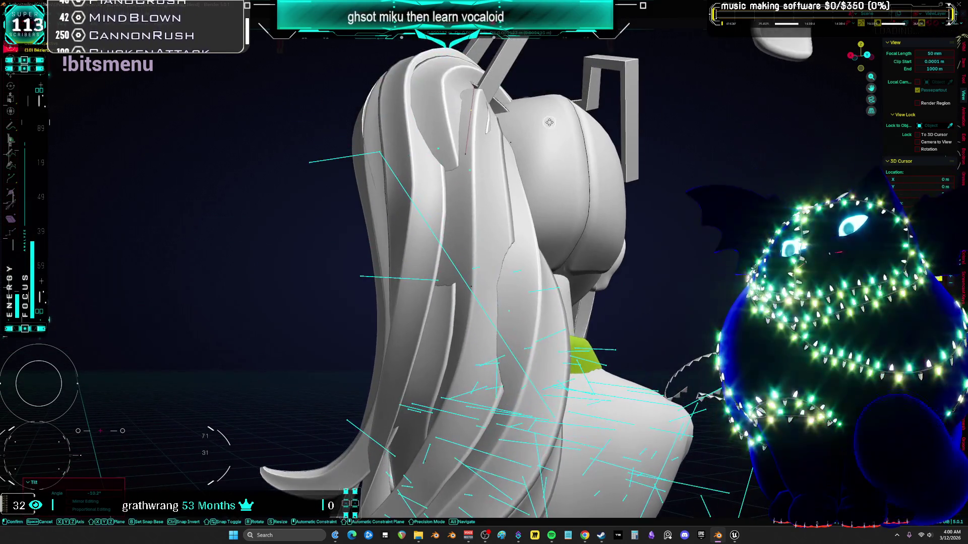
{"action": "left_click", "coordinate": [555, 71]}
{"action": "middle_click_drag", "start_coordinate": [555, 70], "coordinate": [544, 90]}
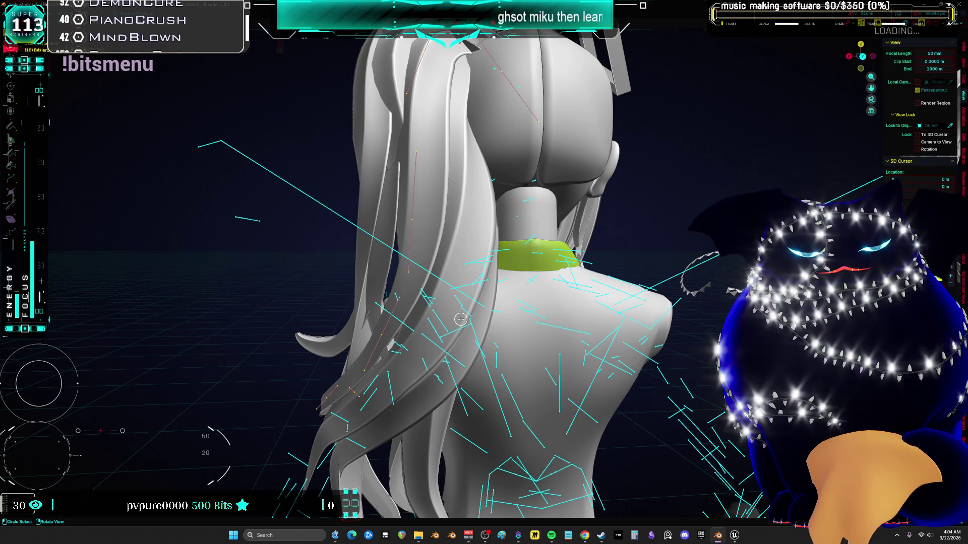
Enable X-ray view and shift the green collar into its new position
{"action": "mouse_move", "coordinate": [388, 229]}
{"action": "middle_mouse_down"}
{"action": "mouse_move", "coordinate": [482, 252]}
{"action": "mouse_move", "coordinate": [533, 306]}
{"action": "mouse_move", "coordinate": [519, 283]}
{"action": "middle_mouse_up"}
{"action": "scroll", "coordinate": [506, 241], "scroll_direction": "up", "scroll_amount": 2}
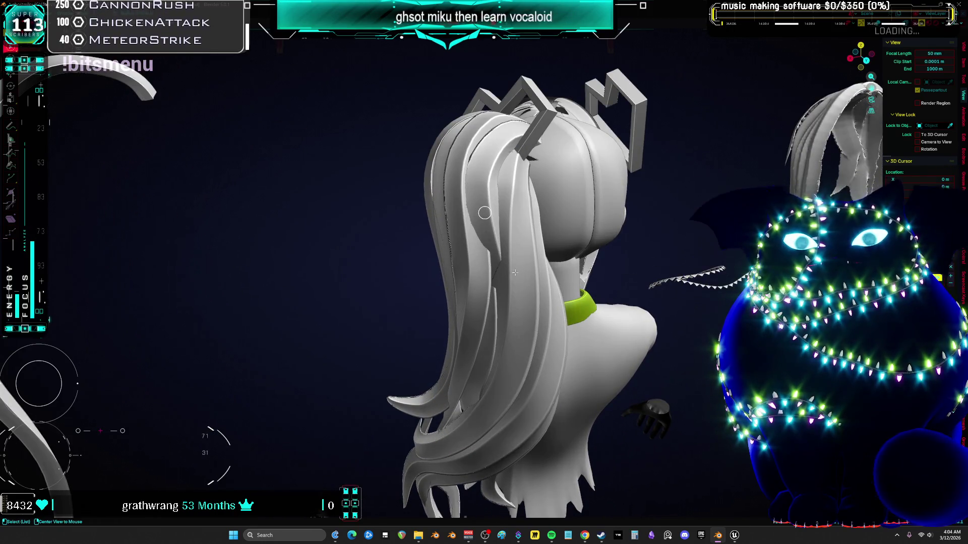
{"action": "key", "text": "alt+z"}
{"action": "middle_click_drag", "start_coordinate": [515, 272], "coordinate": [484, 275]}
{"action": "mouse_move", "coordinate": [464, 309]}
{"action": "middle_mouse_down"}
{"action": "mouse_move", "coordinate": [431, 343]}
{"action": "mouse_move", "coordinate": [317, 334]}
{"action": "middle_mouse_up"}
{"action": "key", "text": "g"}
{"action": "left_click", "coordinate": [408, 336]}
{"action": "mouse_move", "coordinate": [453, 313]}
{"action": "middle_mouse_down"}
{"action": "mouse_move", "coordinate": [480, 281]}
{"action": "mouse_move", "coordinate": [577, 309]}
{"action": "mouse_move", "coordinate": [514, 257]}
{"action": "mouse_move", "coordinate": [483, 215]}
{"action": "mouse_move", "coordinate": [506, 242]}
{"action": "mouse_move", "coordinate": [475, 256]}
{"action": "mouse_move", "coordinate": [558, 297]}
{"action": "middle_mouse_up"}
{"action": "key", "text": "r"}
{"action": "key", "text": "Escape"}
{"action": "key", "text": "g"}
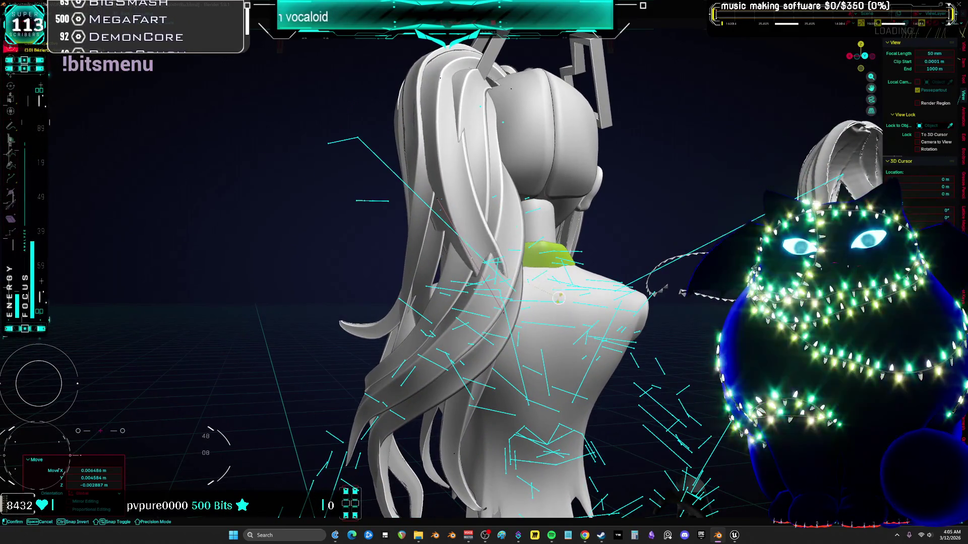
{"action": "left_click", "coordinate": [563, 237]}
Select a thin hair curve, enlarge it to about 1.243, move and tilt it
{"action": "mouse_move", "coordinate": [563, 237]}
{"action": "middle_mouse_down"}
{"action": "mouse_move", "coordinate": [536, 276]}
{"action": "mouse_move", "coordinate": [335, 187]}
{"action": "middle_mouse_up"}
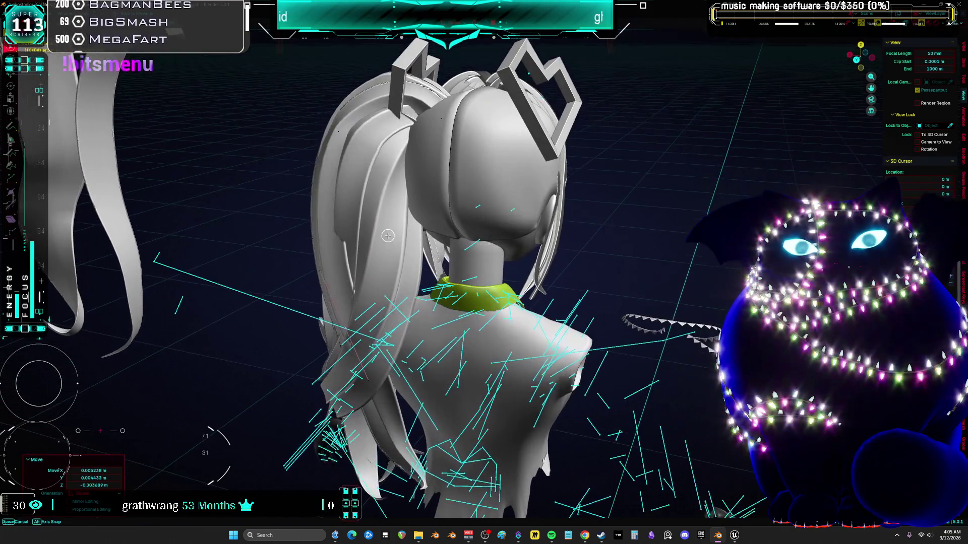
{"action": "left_click", "coordinate": [336, 187]}
{"action": "key", "text": "s"}
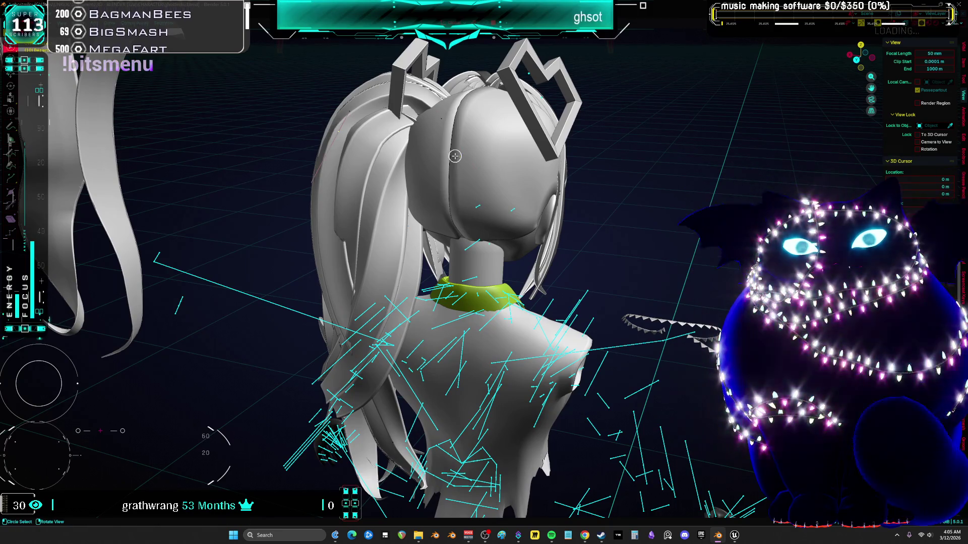
{"action": "left_click", "coordinate": [477, 165]}
{"action": "middle_click_drag", "start_coordinate": [478, 164], "coordinate": [525, 157]}
{"action": "key", "text": "g"}
{"action": "left_click", "coordinate": [507, 160]}
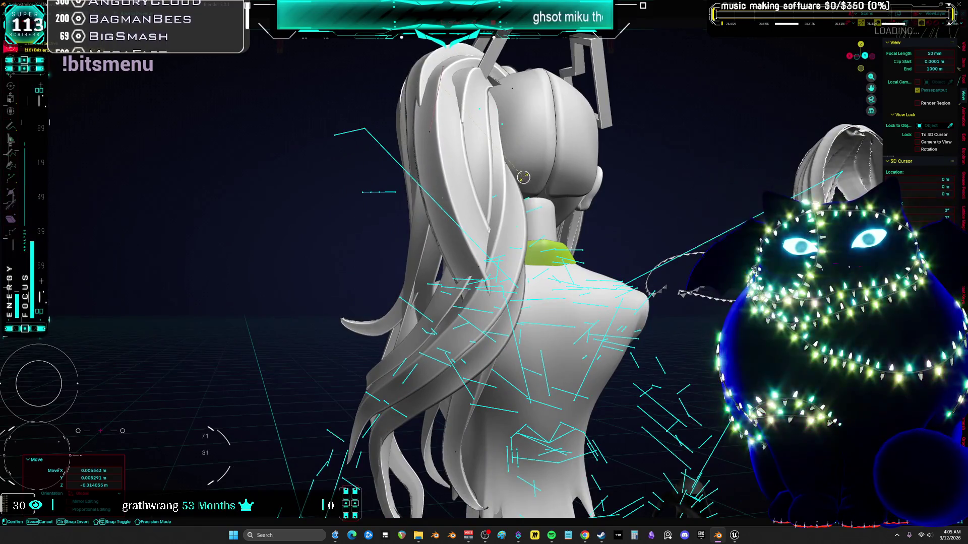
{"action": "middle_click_drag", "start_coordinate": [509, 217], "coordinate": [468, 249]}
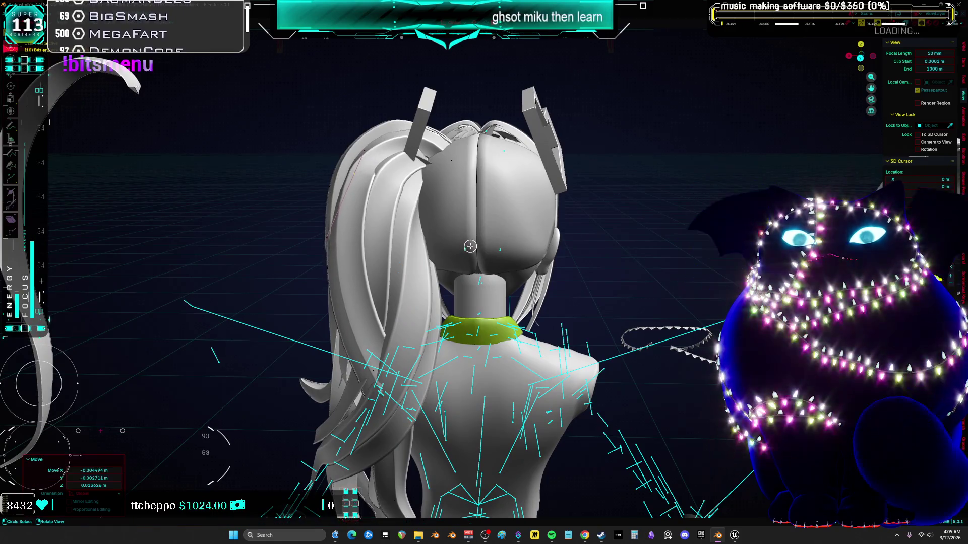
{"action": "left_click", "coordinate": [467, 249]}
{"action": "scroll", "coordinate": [480, 232], "scroll_direction": "up", "scroll_amount": 2}
{"action": "scroll", "coordinate": [480, 232], "scroll_direction": "up", "scroll_amount": 2}
{"action": "key", "text": "s"}
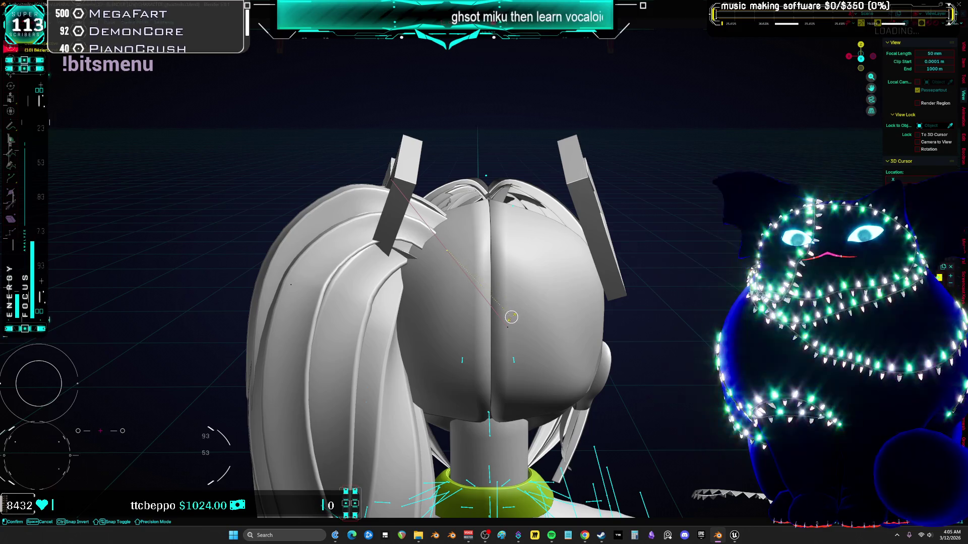
Move the strand beside the square ornament and tilt it 21.8°
{"action": "key", "text": "g"}
{"action": "middle_click_drag", "start_coordinate": [520, 311], "coordinate": [551, 337]}
{"action": "left_click", "coordinate": [552, 337]}
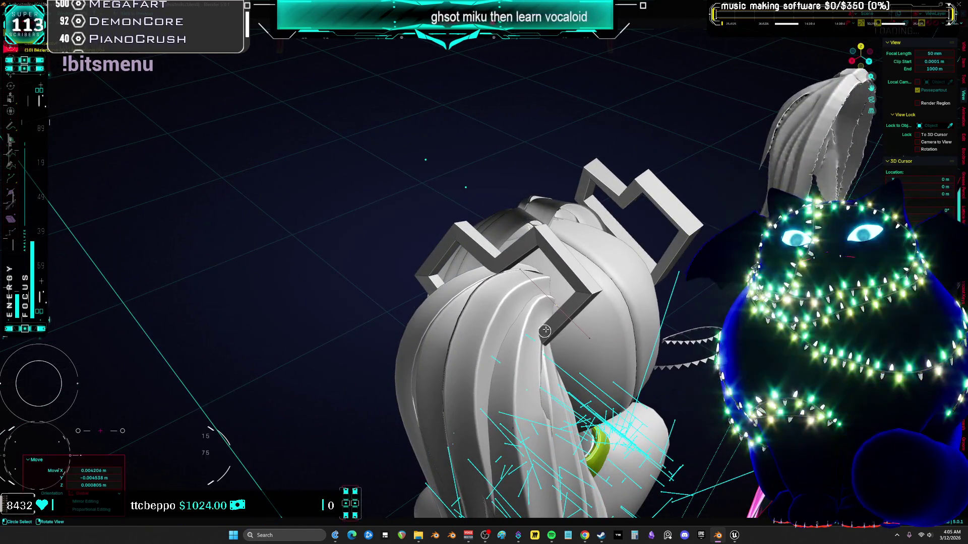
{"action": "key", "text": "ctrl+t"}
{"action": "left_click", "coordinate": [599, 298]}
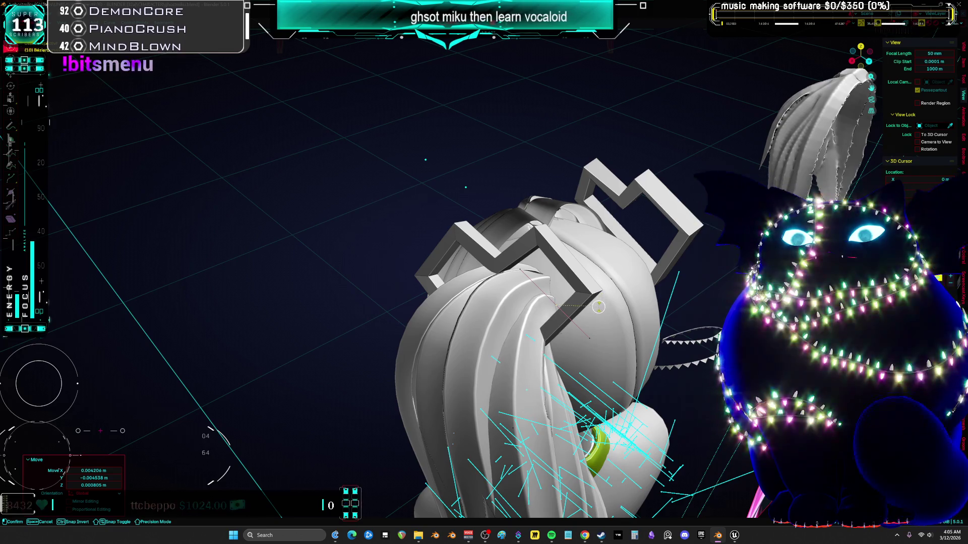
{"action": "middle_click_drag", "start_coordinate": [600, 299], "coordinate": [444, 277]}
{"action": "scroll", "coordinate": [435, 275], "scroll_direction": "up", "scroll_amount": 2}
Rotate the strand about 18° and nudge it a few millimetres closer to the head
{"action": "key", "text": "r"}
{"action": "left_click", "coordinate": [539, 227]}
{"action": "key", "text": "g"}
{"action": "middle_click_drag", "start_coordinate": [543, 225], "coordinate": [663, 252]}
{"action": "left_click", "coordinate": [647, 247]}
{"action": "left_click", "coordinate": [664, 252]}
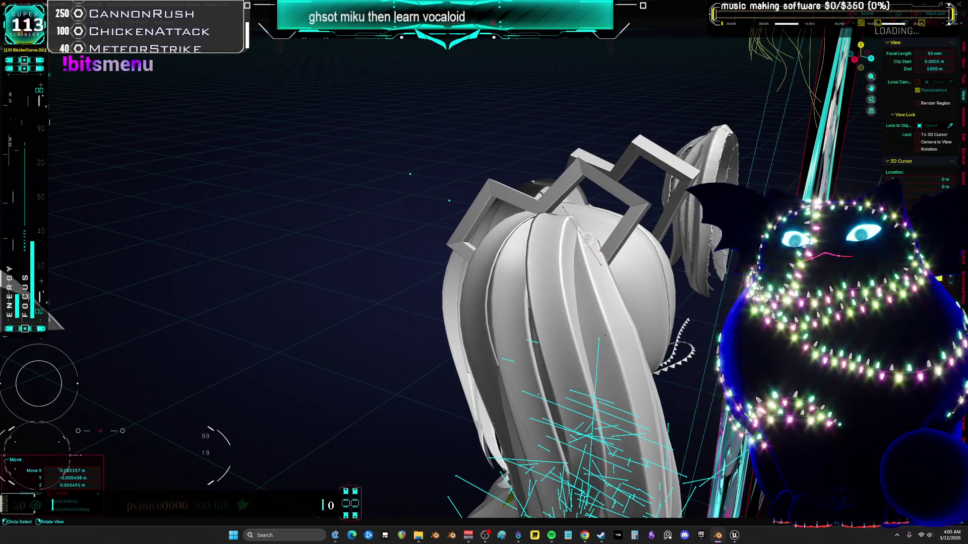
{"action": "key", "text": "r"}
{"action": "left_click", "coordinate": [668, 243]}
{"action": "middle_click_drag", "start_coordinate": [668, 243], "coordinate": [642, 242]}
{"action": "mouse_move", "coordinate": [573, 321]}
{"action": "middle_mouse_down"}
{"action": "mouse_move", "coordinate": [495, 246]}
{"action": "mouse_move", "coordinate": [543, 233]}
{"action": "mouse_move", "coordinate": [399, 183]}
{"action": "mouse_move", "coordinate": [378, 279]}
{"action": "middle_mouse_up"}
Move and scale the loose hair strands, rotate them about -11.9°, and cancel a further move
{"action": "key", "text": "g"}
{"action": "left_click", "coordinate": [530, 239]}
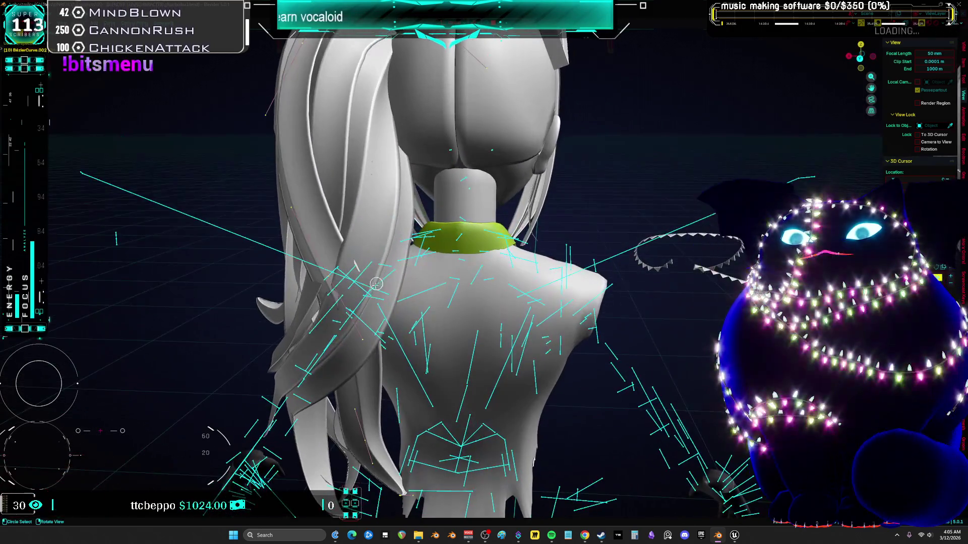
{"action": "key", "text": "s"}
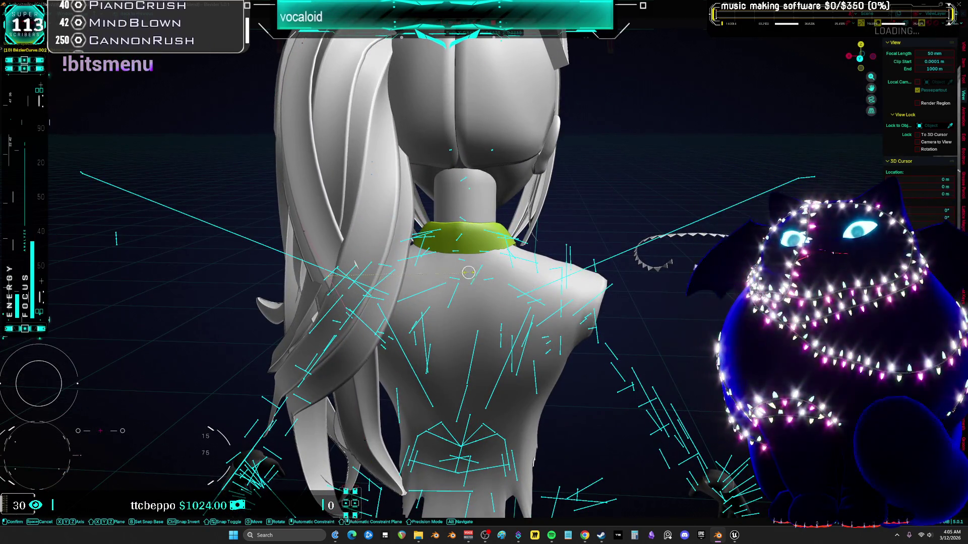
{"action": "left_click", "coordinate": [539, 285]}
{"action": "middle_click_drag", "start_coordinate": [534, 283], "coordinate": [495, 248]}
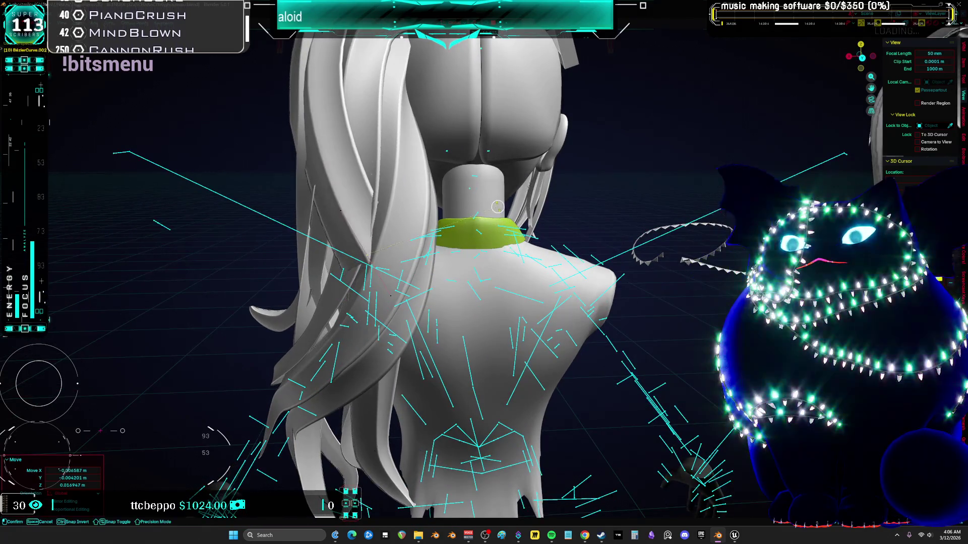
{"action": "key", "text": "r"}
{"action": "left_click", "coordinate": [498, 204]}
{"action": "middle_click_drag", "start_coordinate": [498, 204], "coordinate": [535, 208]}
{"action": "key", "text": "g"}
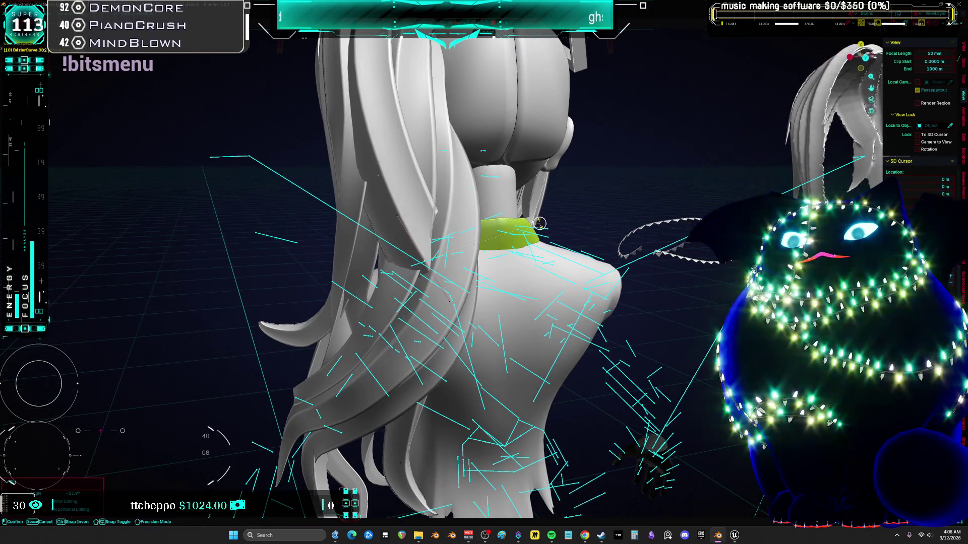
{"action": "left_click", "coordinate": [548, 250]}
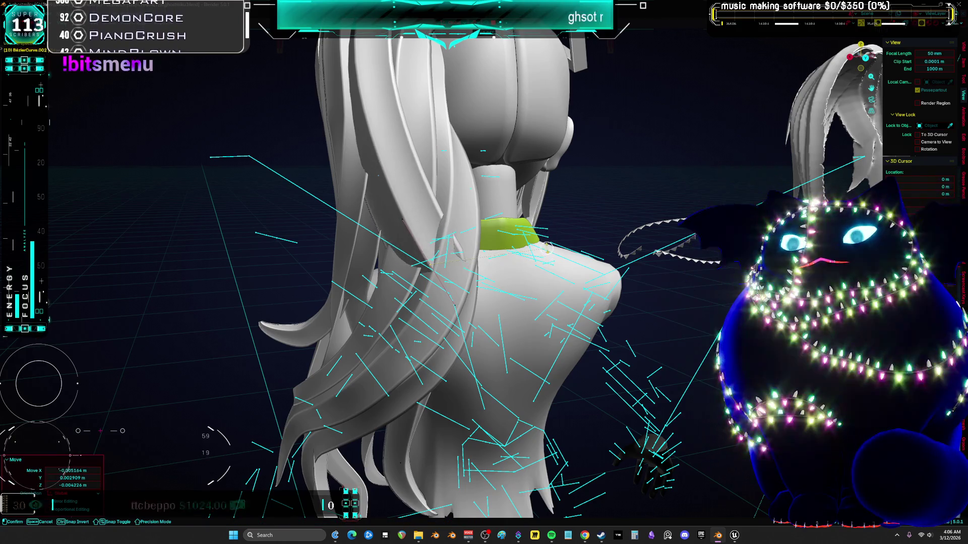
{"action": "right_click", "coordinate": [549, 249]}
{"action": "mouse_move", "coordinate": [549, 248]}
{"action": "middle_mouse_down"}
{"action": "mouse_move", "coordinate": [488, 246]}
{"action": "mouse_move", "coordinate": [456, 257]}
{"action": "middle_mouse_up"}
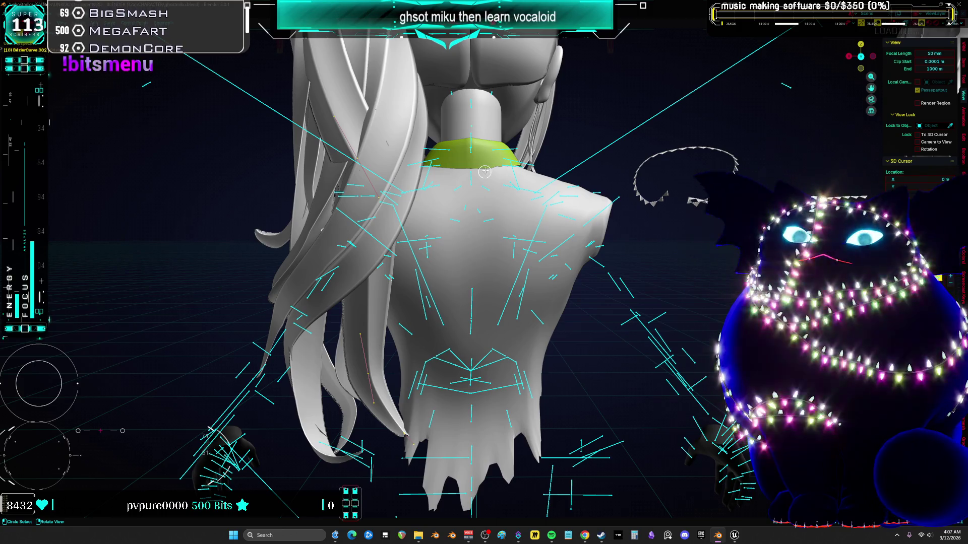
Rotate the selected hair, bow and top hair about -2.16°, checking from behind
{"action": "mouse_move", "coordinate": [484, 171]}
{"action": "middle_mouse_down"}
{"action": "mouse_move", "coordinate": [419, 239]}
{"action": "mouse_move", "coordinate": [524, 267]}
{"action": "mouse_move", "coordinate": [592, 323]}
{"action": "middle_mouse_up"}
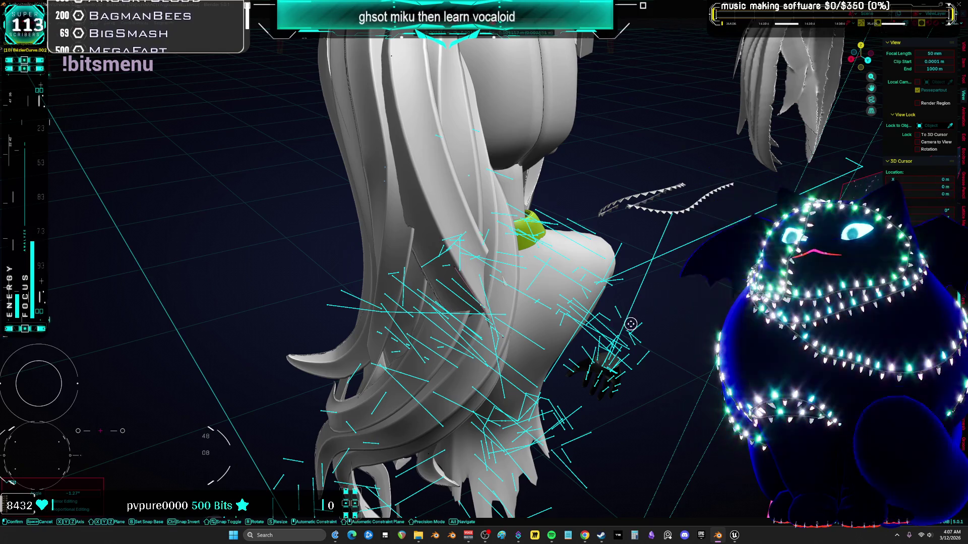
{"action": "mouse_move", "coordinate": [647, 341]}
{"action": "middle_mouse_down"}
{"action": "mouse_move", "coordinate": [620, 297]}
{"action": "mouse_move", "coordinate": [654, 324]}
{"action": "middle_mouse_up"}
{"action": "key", "text": "r"}
{"action": "left_click", "coordinate": [655, 325]}
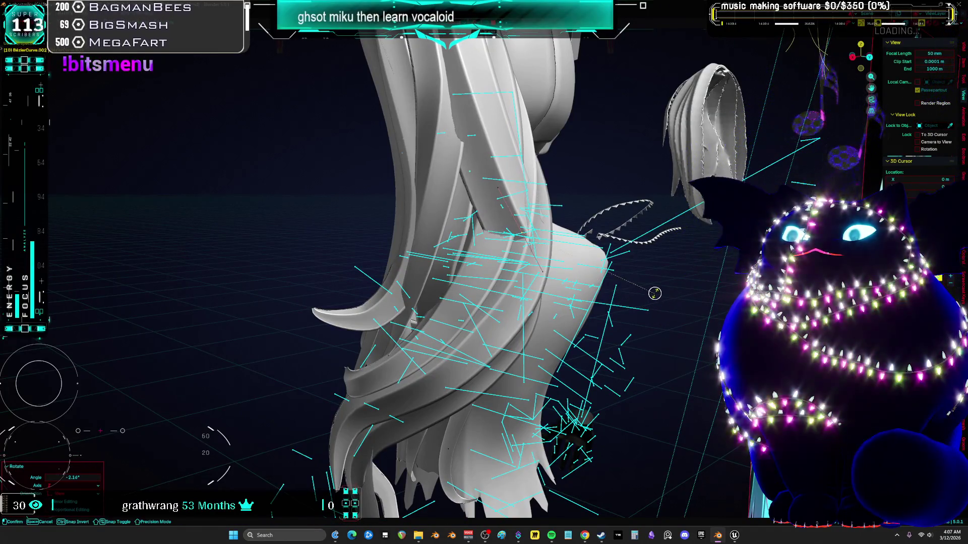
{"action": "mouse_move", "coordinate": [652, 283]}
{"action": "middle_mouse_down"}
{"action": "mouse_move", "coordinate": [503, 304]}
{"action": "mouse_move", "coordinate": [444, 269]}
{"action": "mouse_move", "coordinate": [417, 291]}
{"action": "middle_mouse_up"}
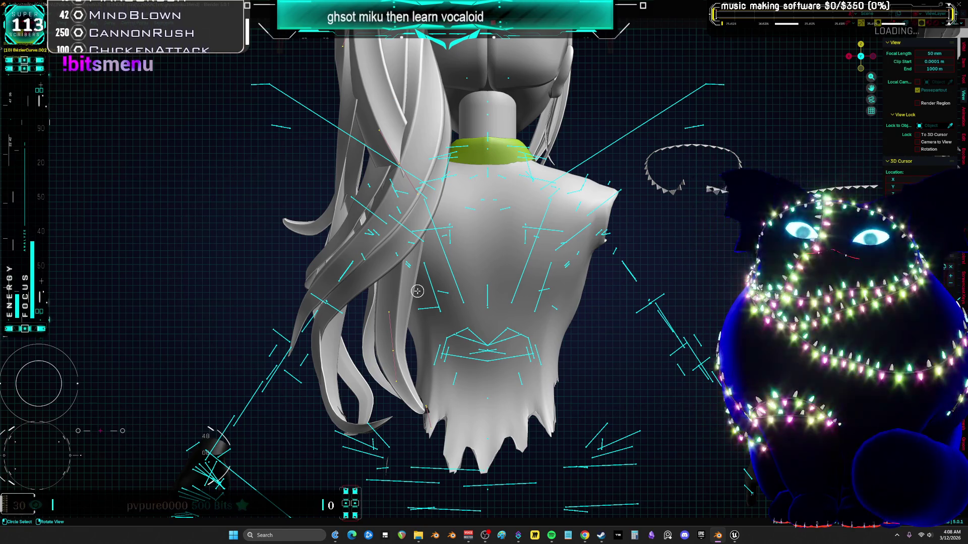
Reposition the hair curve, cancel a scale, and switch to the back orthographic view
{"action": "mouse_move", "coordinate": [318, 284]}
{"action": "middle_mouse_down"}
{"action": "mouse_move", "coordinate": [375, 315]}
{"action": "mouse_move", "coordinate": [507, 293]}
{"action": "middle_mouse_up"}
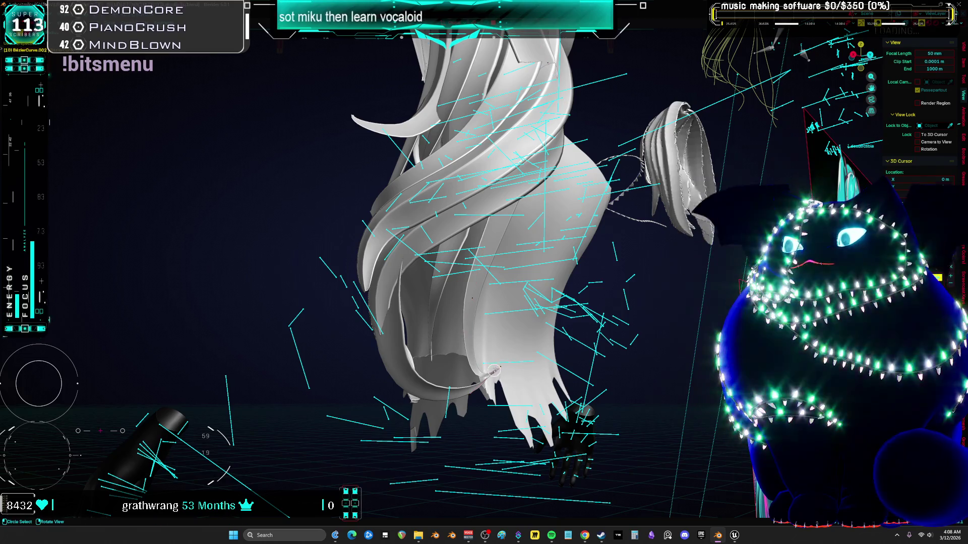
{"action": "key", "text": "g"}
{"action": "left_click", "coordinate": [521, 356]}
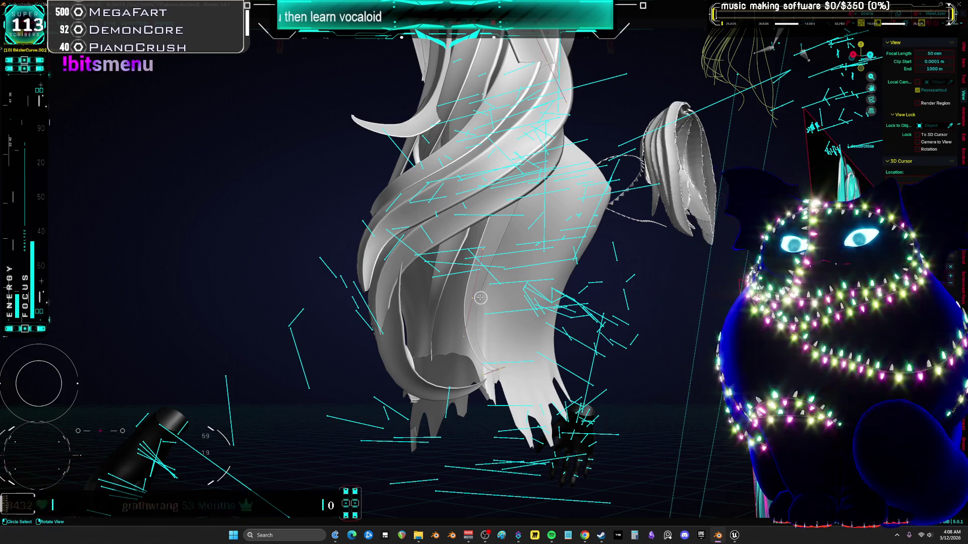
{"action": "key", "text": "s"}
{"action": "key", "text": "Escape"}
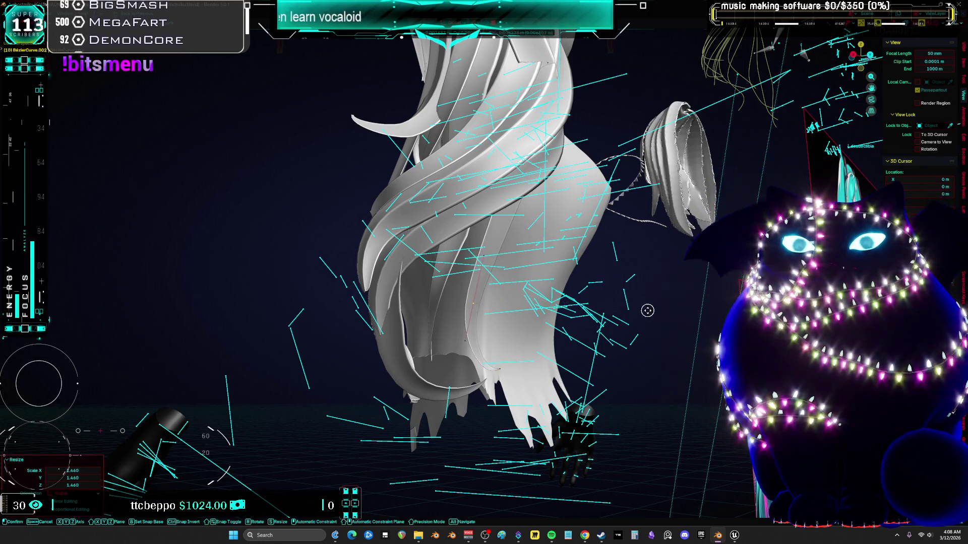
{"action": "key", "text": "ctrl+KP_1"}
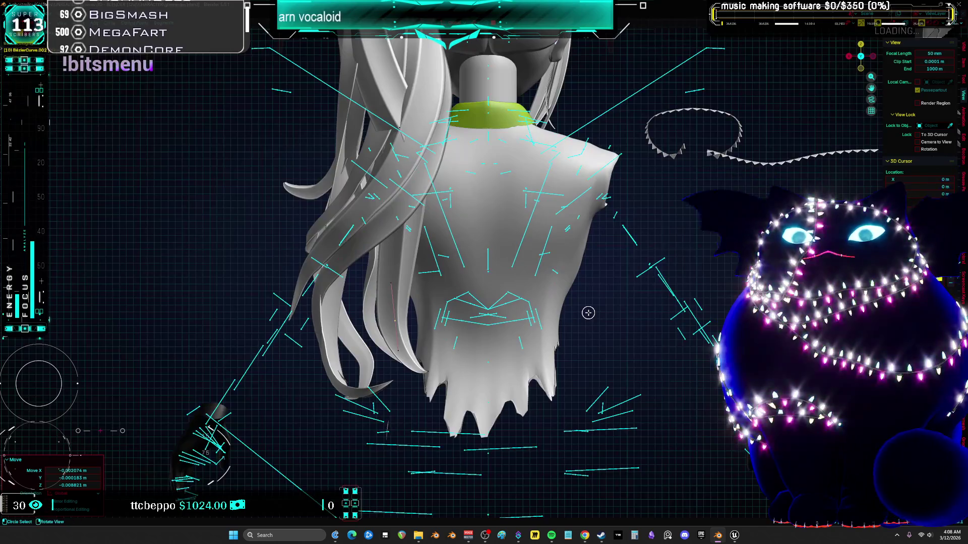
{"action": "scroll", "coordinate": [561, 339], "scroll_direction": "up", "scroll_amount": 2}
{"action": "key", "text": "g"}
{"action": "key", "text": "Escape"}
Move the hair curve's tip, shift the curve left and rotate it about -8.29°
{"action": "key", "text": "g"}
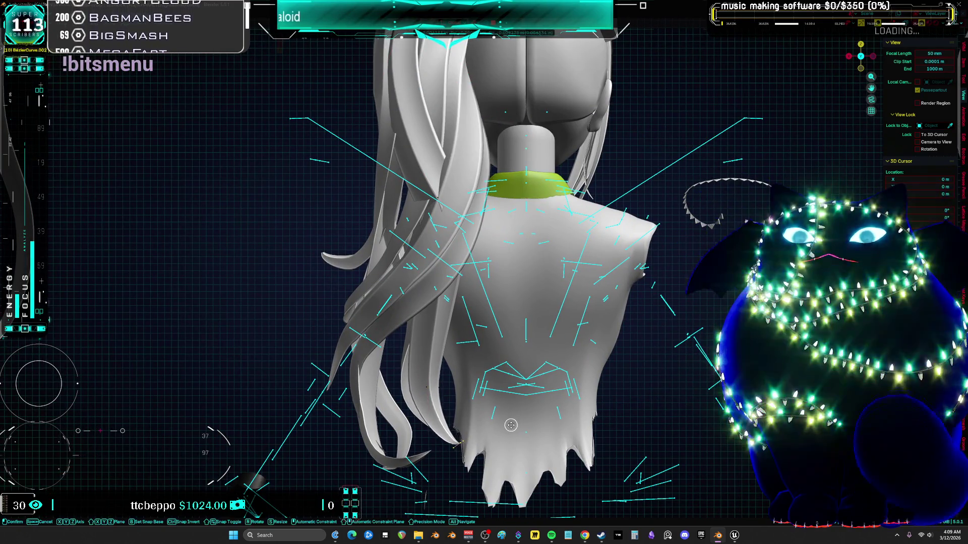
{"action": "left_click", "coordinate": [499, 414]}
{"action": "middle_click_drag", "start_coordinate": [499, 414], "coordinate": [492, 454], "text": "shift"}
{"action": "key", "text": "g"}
{"action": "left_click", "coordinate": [423, 414]}
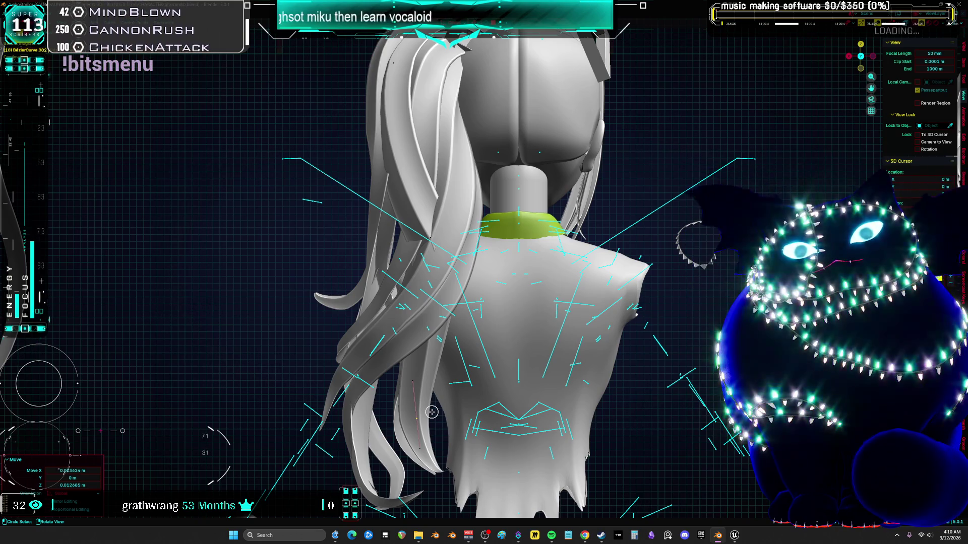
{"action": "mouse_move", "coordinate": [527, 248]}
{"action": "middle_mouse_down"}
{"action": "mouse_move", "coordinate": [559, 255]}
{"action": "mouse_move", "coordinate": [530, 225]}
{"action": "mouse_move", "coordinate": [736, 201]}
{"action": "mouse_move", "coordinate": [571, 260]}
{"action": "mouse_move", "coordinate": [504, 272]}
{"action": "mouse_move", "coordinate": [513, 284]}
{"action": "mouse_move", "coordinate": [528, 274]}
{"action": "mouse_move", "coordinate": [504, 281]}
{"action": "mouse_move", "coordinate": [456, 267]}
{"action": "mouse_move", "coordinate": [549, 257]}
{"action": "middle_mouse_up"}
{"action": "key", "text": "g"}
{"action": "left_click", "coordinate": [742, 199]}
{"action": "mouse_move", "coordinate": [569, 214]}
{"action": "middle_mouse_down"}
{"action": "mouse_move", "coordinate": [687, 178]}
{"action": "mouse_move", "coordinate": [564, 259]}
{"action": "middle_mouse_up"}
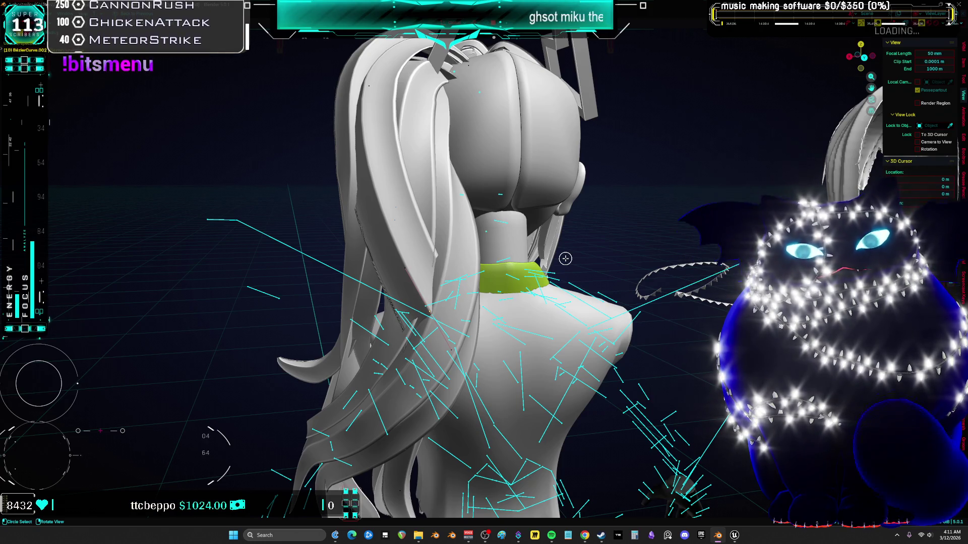
{"action": "mouse_move", "coordinate": [509, 270]}
{"action": "middle_mouse_down"}
{"action": "mouse_move", "coordinate": [411, 263]}
{"action": "mouse_move", "coordinate": [574, 225]}
{"action": "mouse_move", "coordinate": [554, 259]}
{"action": "mouse_move", "coordinate": [548, 238]}
{"action": "mouse_move", "coordinate": [585, 239]}
{"action": "mouse_move", "coordinate": [549, 302]}
{"action": "mouse_move", "coordinate": [556, 331]}
{"action": "middle_mouse_up"}
Zoom in and orbit to look down on the back of the head and its hair strands
{"action": "scroll", "coordinate": [549, 308], "scroll_direction": "up", "scroll_amount": 3}
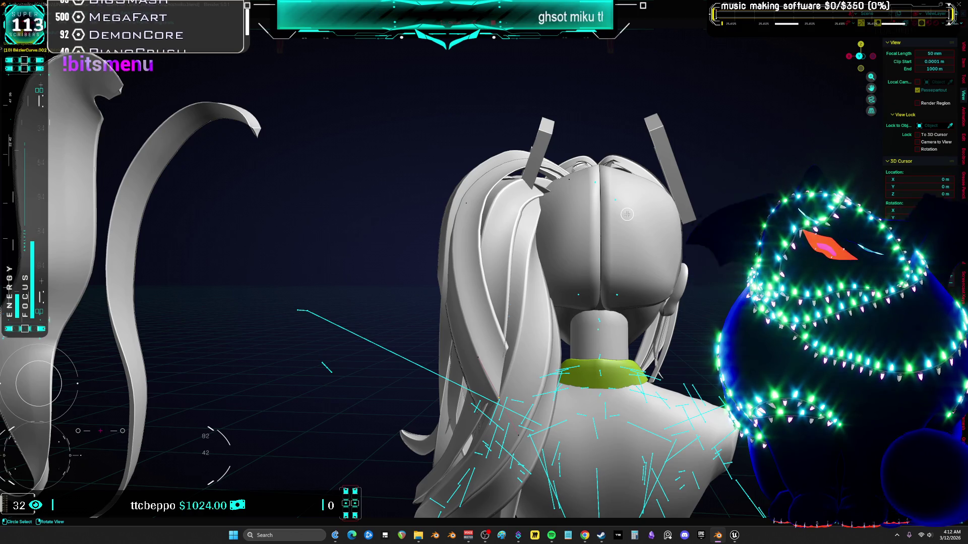
{"action": "middle_click_drag", "start_coordinate": [534, 112], "coordinate": [554, 197]}
Select a hair strand curve in Edit Mode and move one of its control points
{"action": "scroll", "coordinate": [554, 197], "scroll_direction": "up", "scroll_amount": 5}
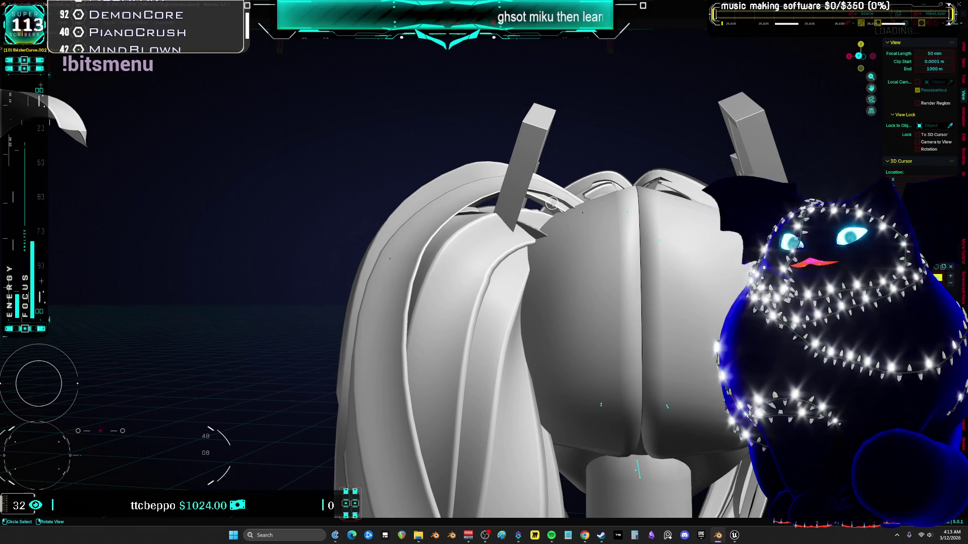
{"action": "left_click", "coordinate": [474, 201]}
{"action": "key", "text": "Tab"}
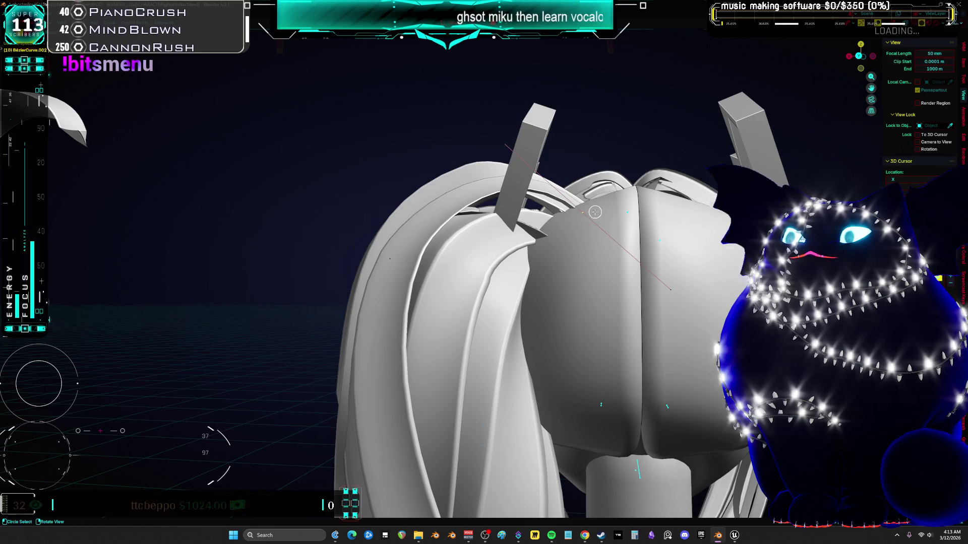
{"action": "key", "text": "g"}
{"action": "left_click", "coordinate": [563, 194]}
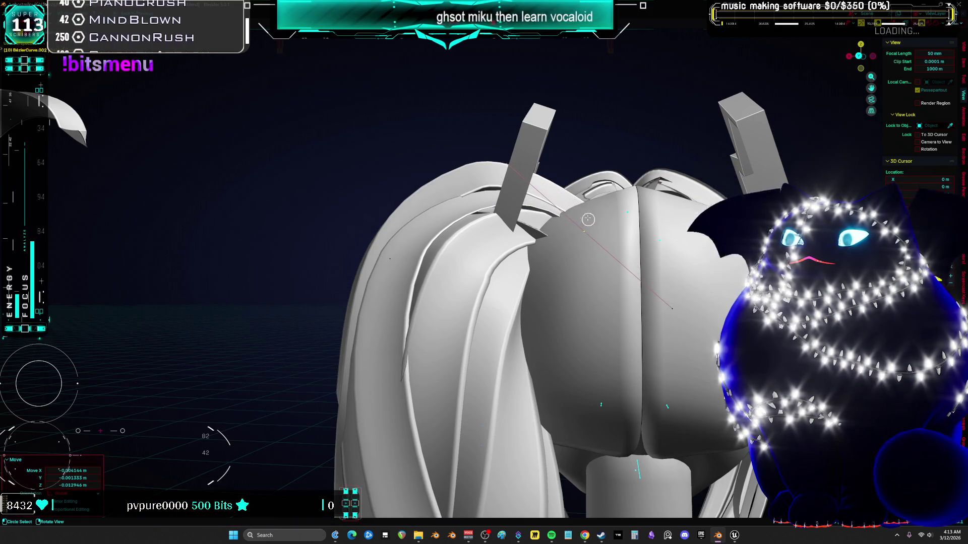
Switch to the left hair strand and reshape its control points with two small moves
{"action": "key", "text": "Tab"}
{"action": "left_click", "coordinate": [441, 187]}
{"action": "key", "text": "Tab"}
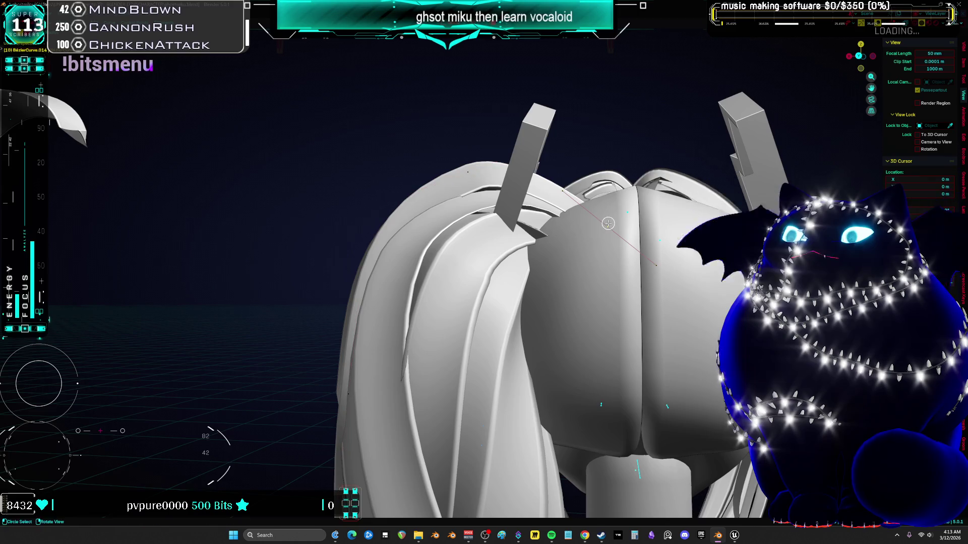
{"action": "key", "text": "g"}
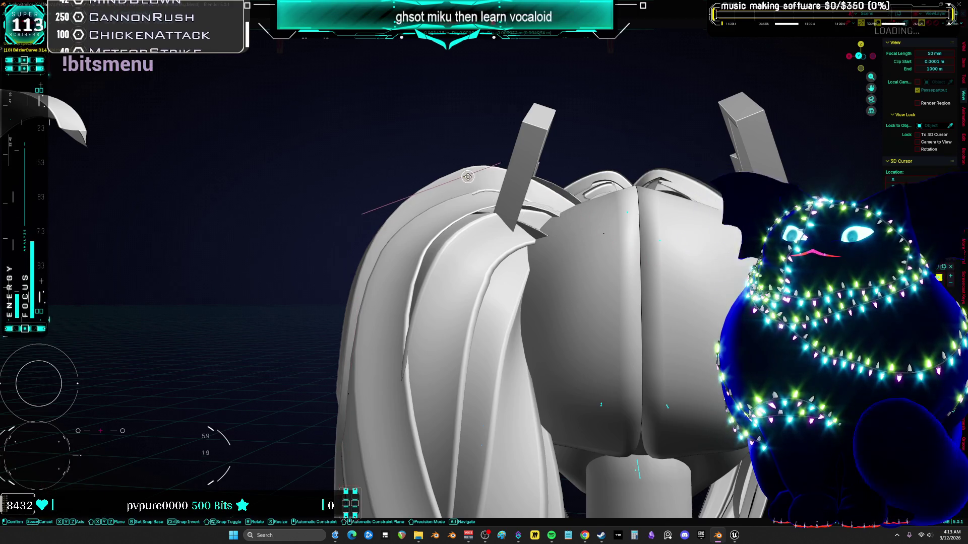
{"action": "left_click", "coordinate": [456, 186]}
{"action": "key", "text": "g"}
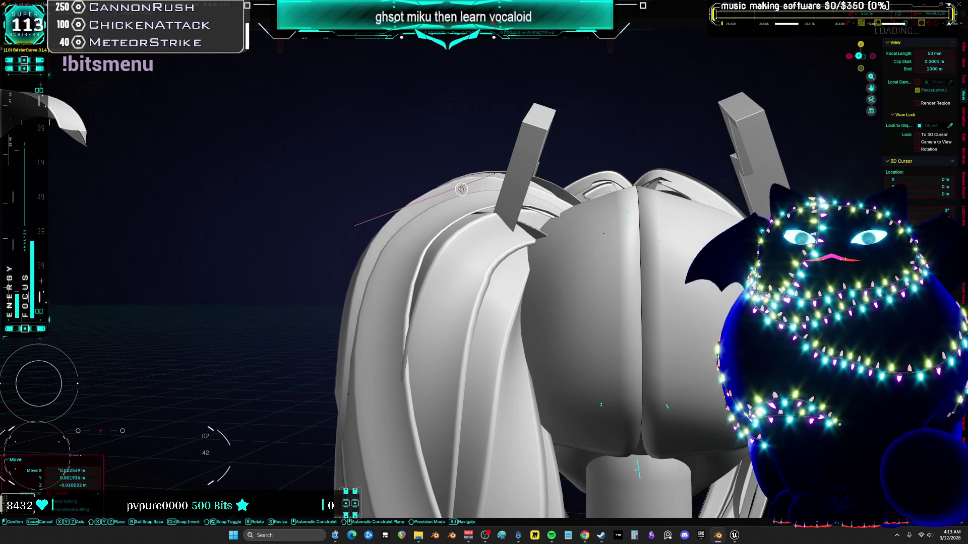
{"action": "left_click", "coordinate": [459, 188]}
Reshape the lower part of the hair strand from a new angle
{"action": "mouse_move", "coordinate": [459, 187]}
{"action": "middle_mouse_down"}
{"action": "mouse_move", "coordinate": [520, 220]}
{"action": "mouse_move", "coordinate": [564, 225]}
{"action": "middle_mouse_up"}
{"action": "key", "text": "g"}
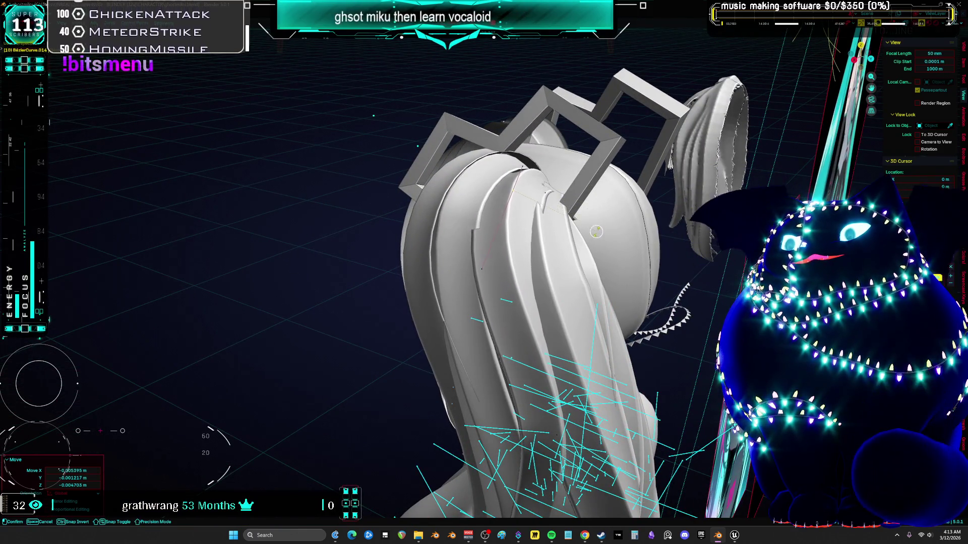
{"action": "left_click", "coordinate": [582, 276]}
{"action": "middle_click_drag", "start_coordinate": [582, 276], "coordinate": [580, 199], "text": "shift"}
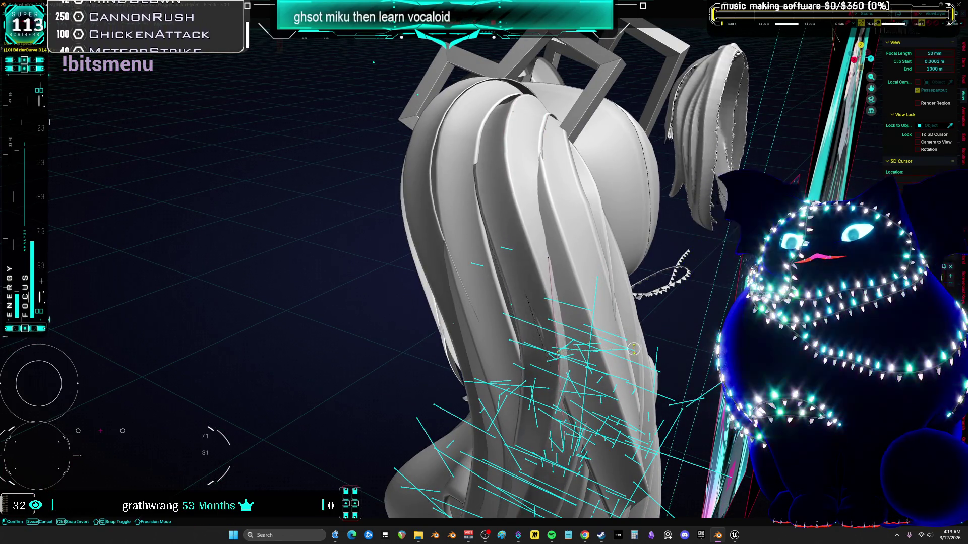
{"action": "key", "text": "g"}
{"action": "left_click", "coordinate": [612, 378]}
Center the view on the hair and reposition the selected strand points
{"action": "middle_click_drag", "start_coordinate": [613, 378], "coordinate": [606, 262]}
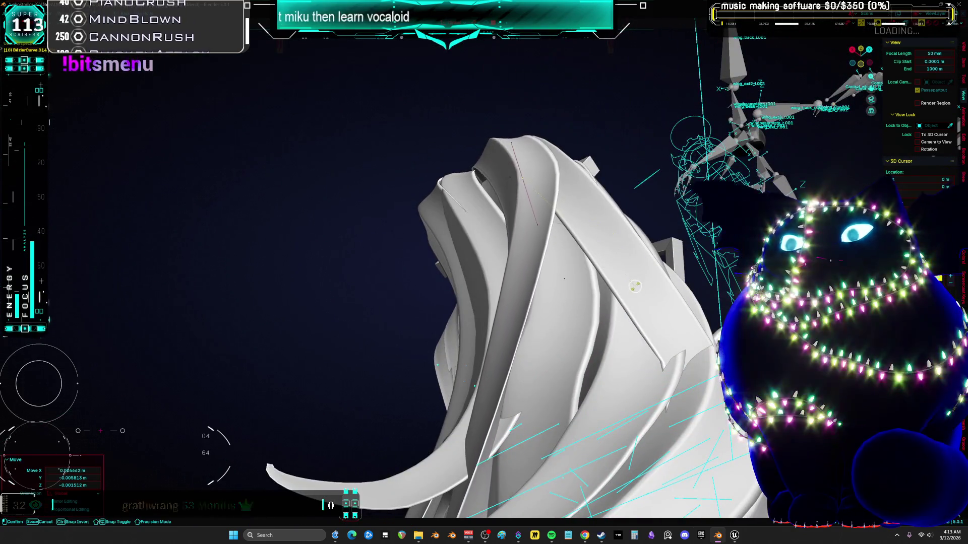
{"action": "key", "text": "g"}
{"action": "left_click", "coordinate": [627, 309]}
{"action": "middle_click_drag", "start_coordinate": [627, 309], "coordinate": [627, 300]}
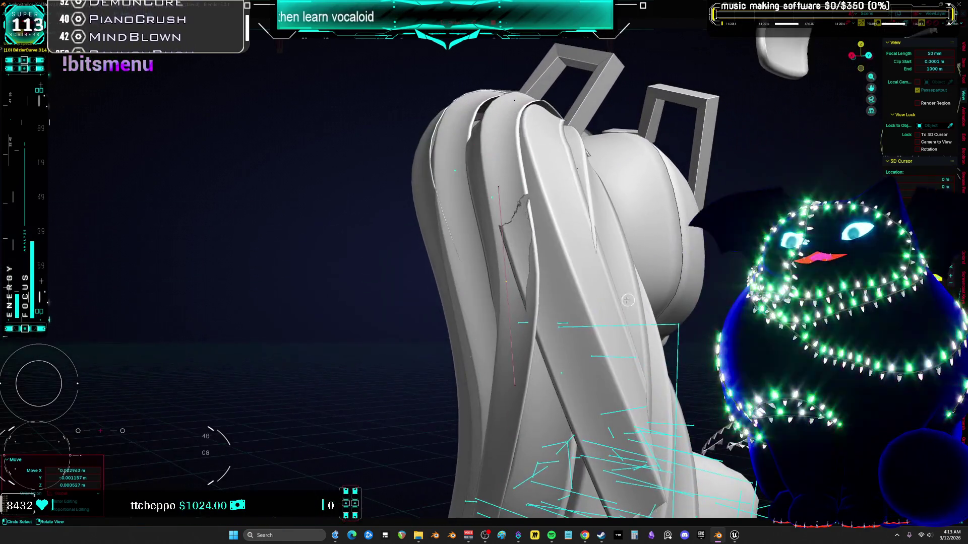
{"action": "middle_click", "coordinate": [561, 294], "text": "alt"}
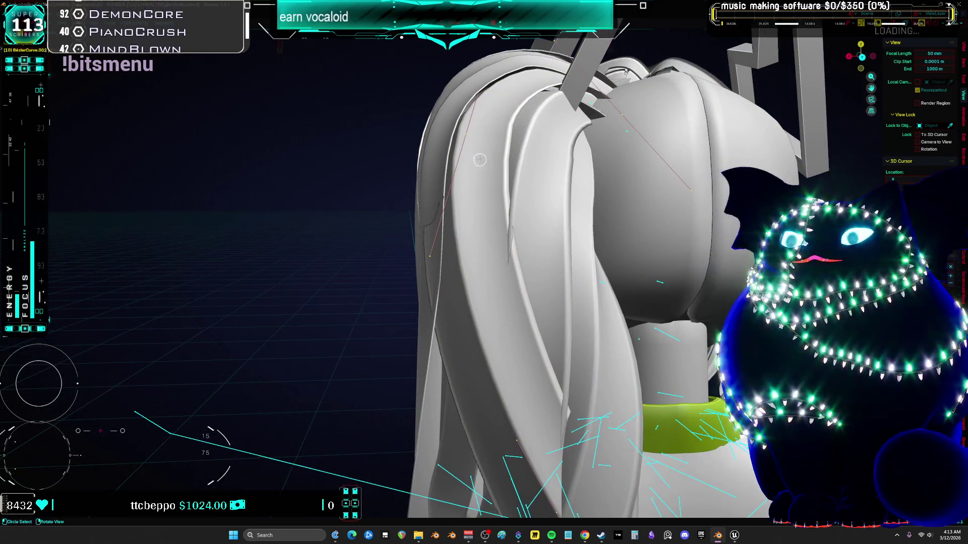
{"action": "key", "text": "g"}
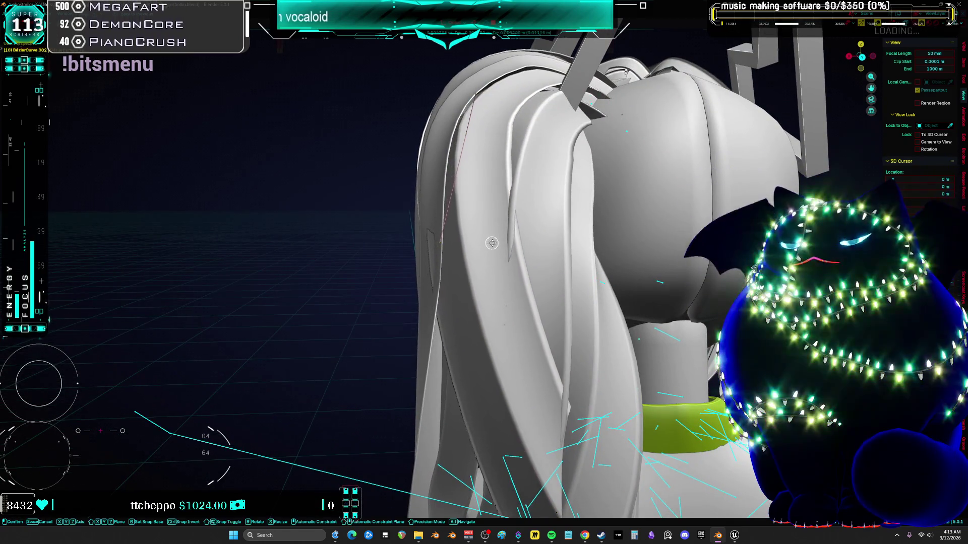
{"action": "left_click", "coordinate": [499, 240]}
Nudge the strands a little closer against the back of the head, checking from behind
{"action": "key", "text": "g"}
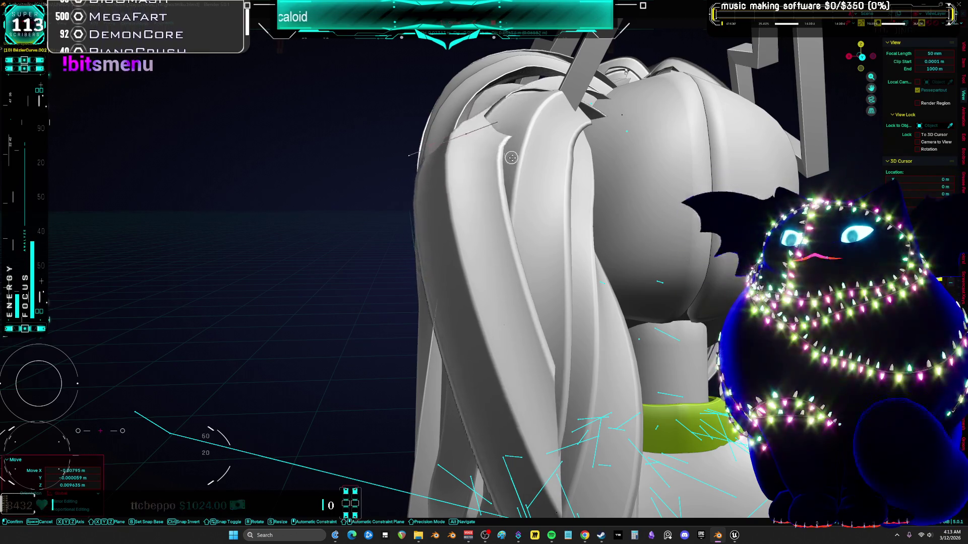
{"action": "left_click", "coordinate": [464, 130]}
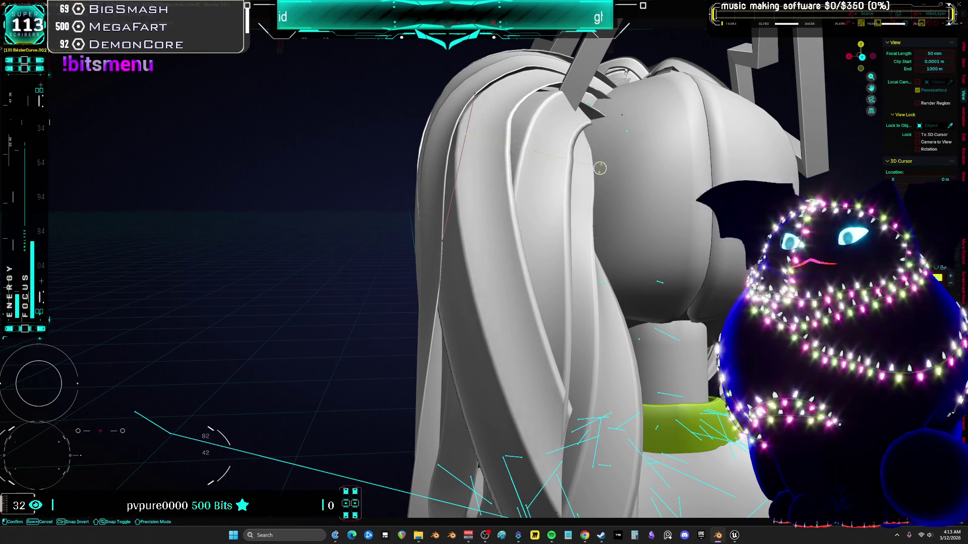
{"action": "mouse_move", "coordinate": [597, 199]}
{"action": "middle_mouse_down"}
{"action": "mouse_move", "coordinate": [591, 190]}
{"action": "mouse_move", "coordinate": [639, 191]}
{"action": "middle_mouse_up"}
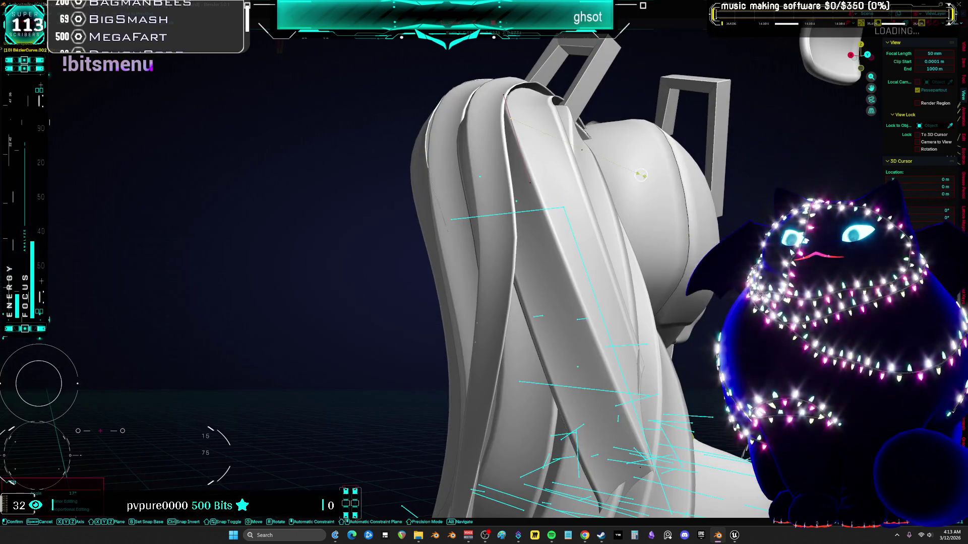
{"action": "key", "text": "g"}
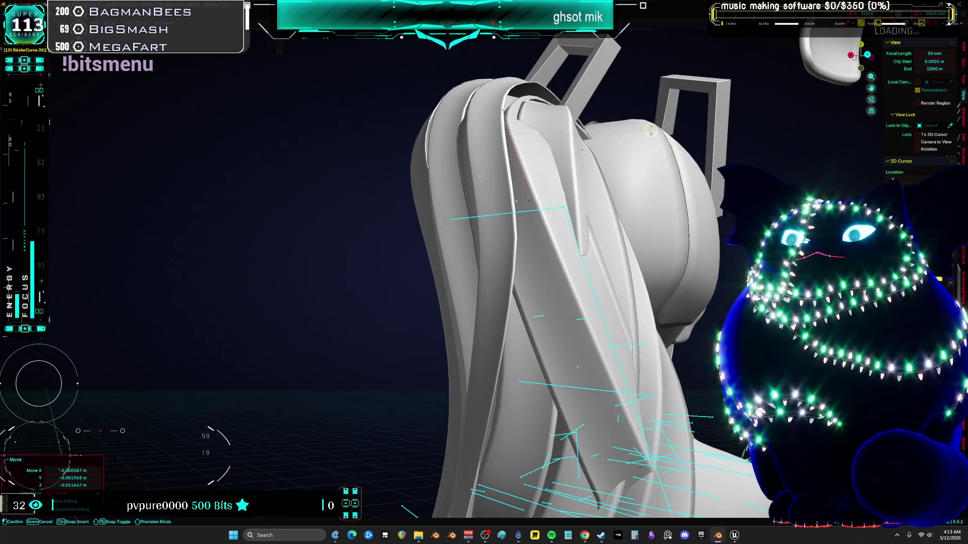
{"action": "left_click", "coordinate": [651, 116]}
{"action": "mouse_move", "coordinate": [651, 117]}
{"action": "middle_mouse_down"}
{"action": "mouse_move", "coordinate": [580, 201]}
{"action": "mouse_move", "coordinate": [565, 206]}
{"action": "mouse_move", "coordinate": [584, 192]}
{"action": "middle_mouse_up"}
{"action": "key", "text": "g"}
{"action": "left_click", "coordinate": [580, 202]}
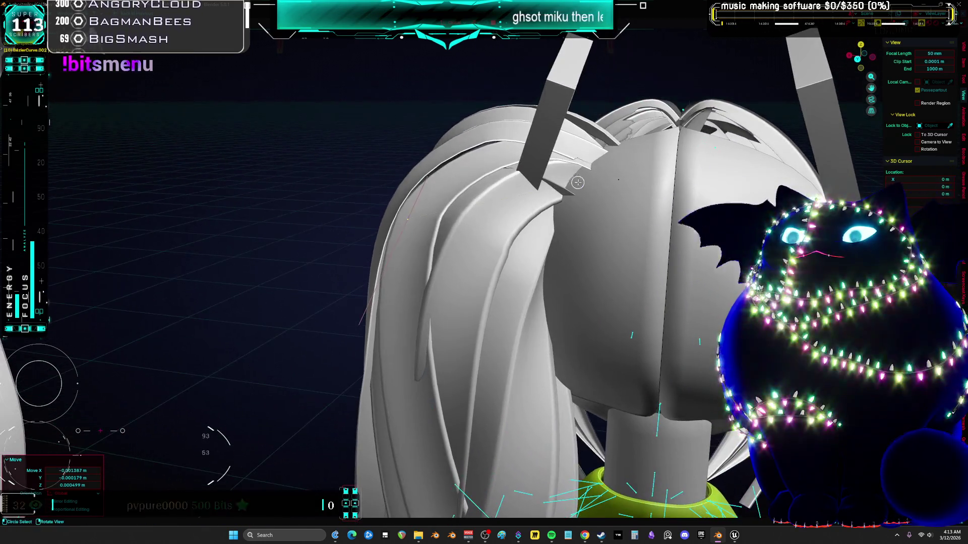
Rotate the strand slightly, circle-select points along its curve and shift them
{"action": "key", "text": "r"}
{"action": "left_click", "coordinate": [588, 191]}
{"action": "left_click", "coordinate": [428, 187]}
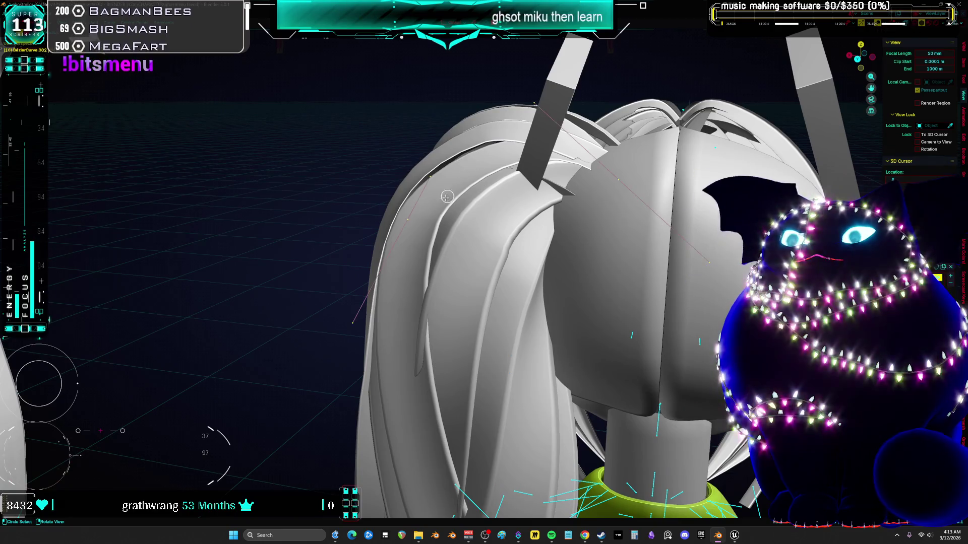
{"action": "key", "text": "r"}
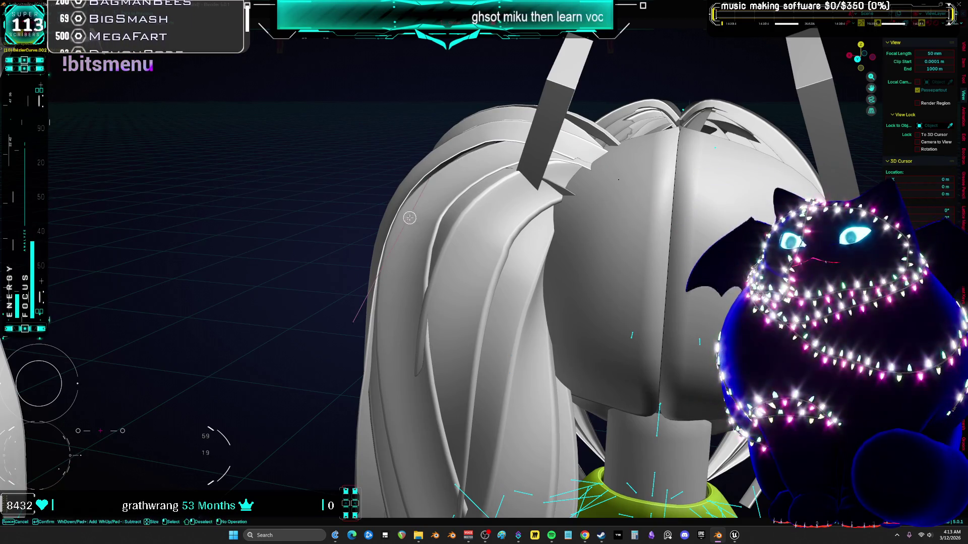
{"action": "mouse_move", "coordinate": [419, 204]}
{"action": "left_mouse_down"}
{"action": "mouse_move", "coordinate": [440, 169]}
{"action": "mouse_move", "coordinate": [422, 182]}
{"action": "mouse_move", "coordinate": [422, 199]}
{"action": "mouse_move", "coordinate": [425, 190]}
{"action": "left_mouse_up"}
{"action": "left_click_drag", "start_coordinate": [425, 189], "coordinate": [435, 166]}
{"action": "key", "text": "Escape"}
{"action": "key", "text": "g"}
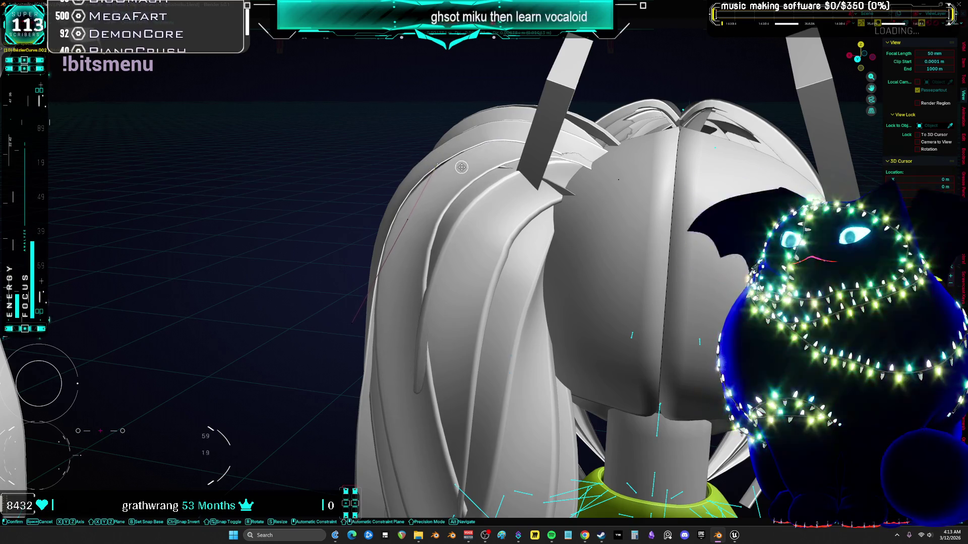
{"action": "left_click", "coordinate": [504, 166]}
Rotate the hair piece, then pick BézierCurve.011 and rotate it into place
{"action": "mouse_move", "coordinate": [504, 167]}
{"action": "middle_mouse_down"}
{"action": "mouse_move", "coordinate": [545, 152]}
{"action": "mouse_move", "coordinate": [555, 191]}
{"action": "mouse_move", "coordinate": [539, 217]}
{"action": "mouse_move", "coordinate": [546, 208]}
{"action": "mouse_move", "coordinate": [511, 222]}
{"action": "mouse_move", "coordinate": [519, 232]}
{"action": "mouse_move", "coordinate": [459, 227]}
{"action": "mouse_move", "coordinate": [446, 214]}
{"action": "mouse_move", "coordinate": [527, 201]}
{"action": "mouse_move", "coordinate": [525, 192]}
{"action": "mouse_move", "coordinate": [568, 173]}
{"action": "middle_mouse_up"}
{"action": "key", "text": "r"}
{"action": "left_click", "coordinate": [564, 172]}
{"action": "left_click", "coordinate": [528, 233]}
{"action": "left_click", "coordinate": [457, 225]}
{"action": "left_click", "coordinate": [524, 192]}
{"action": "key", "text": "r"}
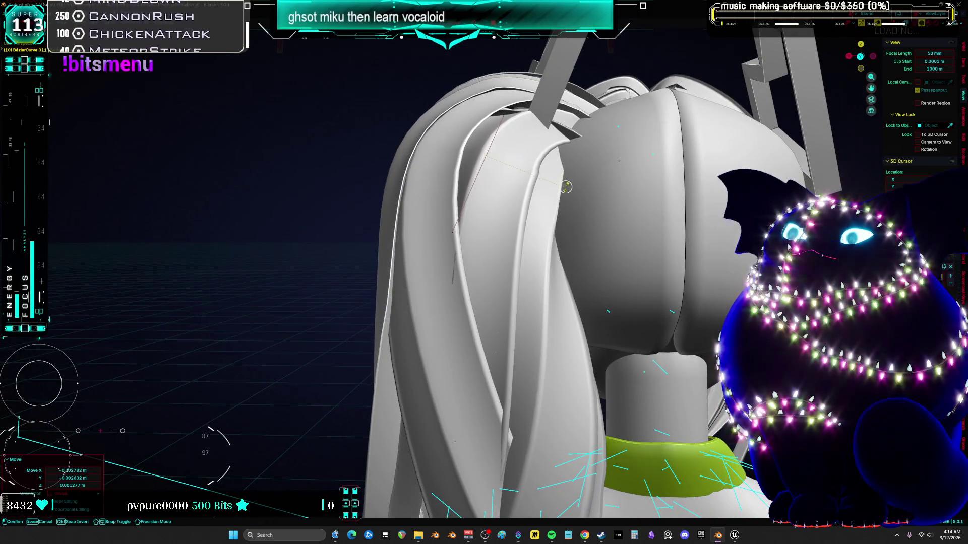
{"action": "left_click", "coordinate": [559, 168]}
Scale BézierCurve.011 down to 0.962 and shift it a couple of millimetres
{"action": "middle_click_drag", "start_coordinate": [560, 168], "coordinate": [504, 287]}
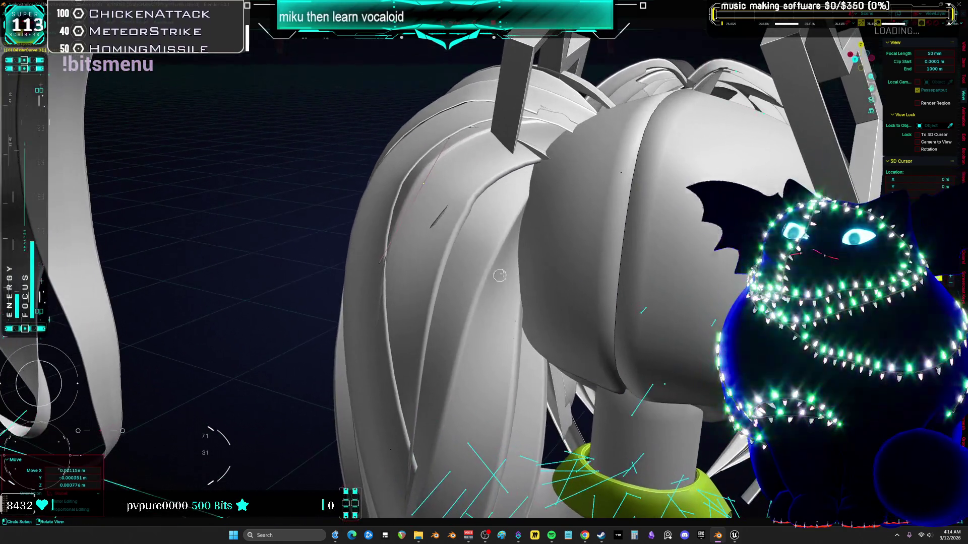
{"action": "key", "text": "s"}
{"action": "left_click", "coordinate": [498, 296]}
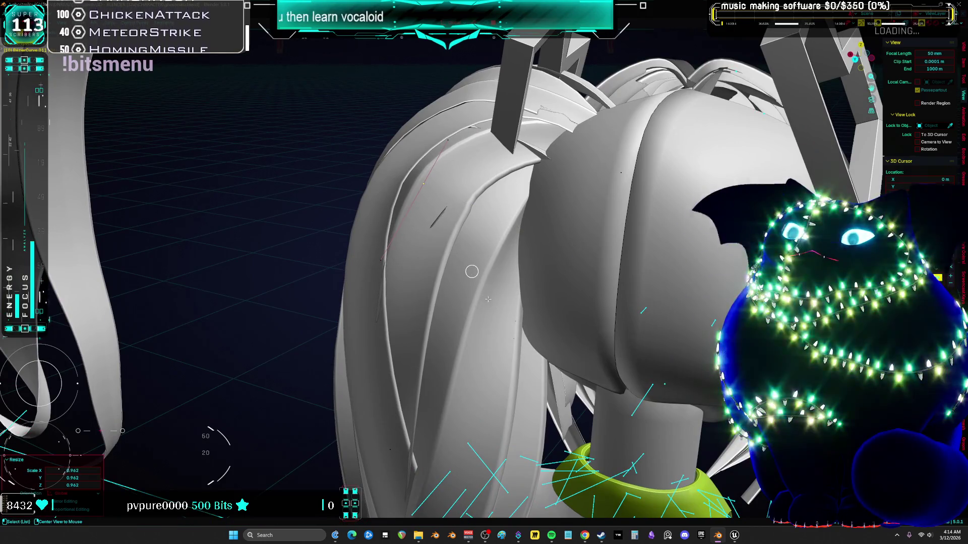
{"action": "middle_click_drag", "start_coordinate": [471, 272], "coordinate": [473, 198]}
{"action": "mouse_move", "coordinate": [417, 395]}
{"action": "middle_mouse_down"}
{"action": "mouse_move", "coordinate": [408, 357]}
{"action": "mouse_move", "coordinate": [459, 211]}
{"action": "mouse_move", "coordinate": [488, 224]}
{"action": "mouse_move", "coordinate": [625, 193]}
{"action": "mouse_move", "coordinate": [595, 233]}
{"action": "middle_mouse_up"}
{"action": "key", "text": "g"}
{"action": "left_click", "coordinate": [438, 282]}
{"action": "key", "text": "g"}
{"action": "left_click", "coordinate": [625, 194]}
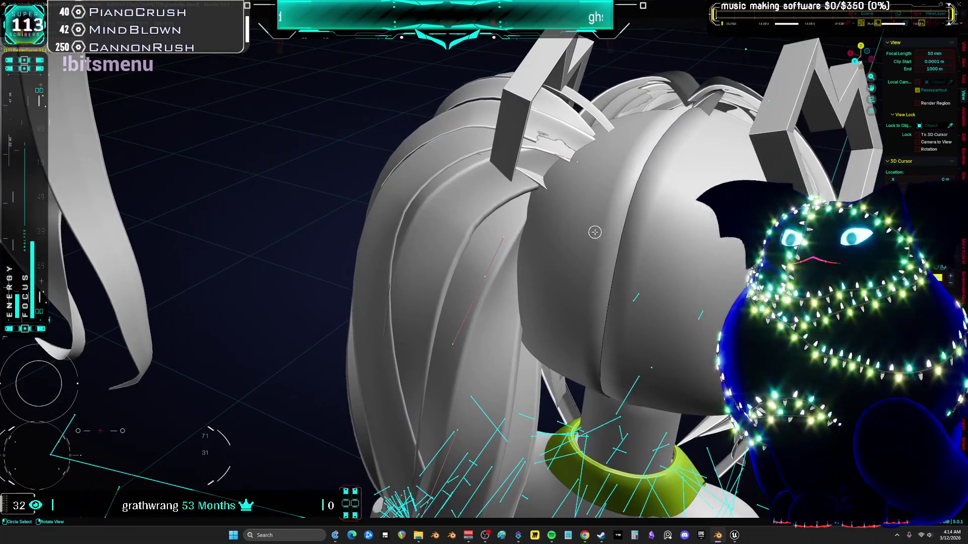
Move the selected hair curve slightly inward toward the head and check it from another angle
{"action": "key", "text": "g"}
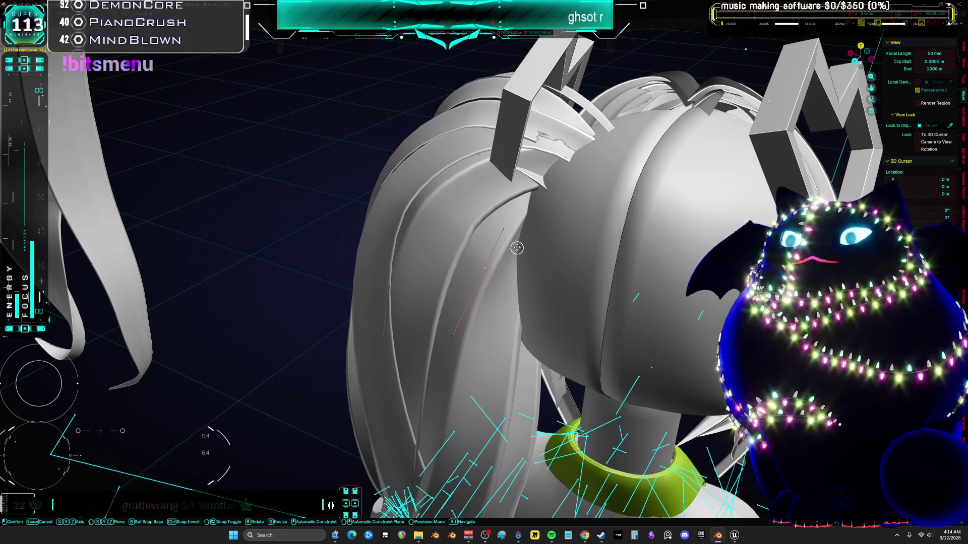
{"action": "left_click", "coordinate": [515, 249]}
{"action": "middle_click_drag", "start_coordinate": [515, 250], "coordinate": [514, 188]}
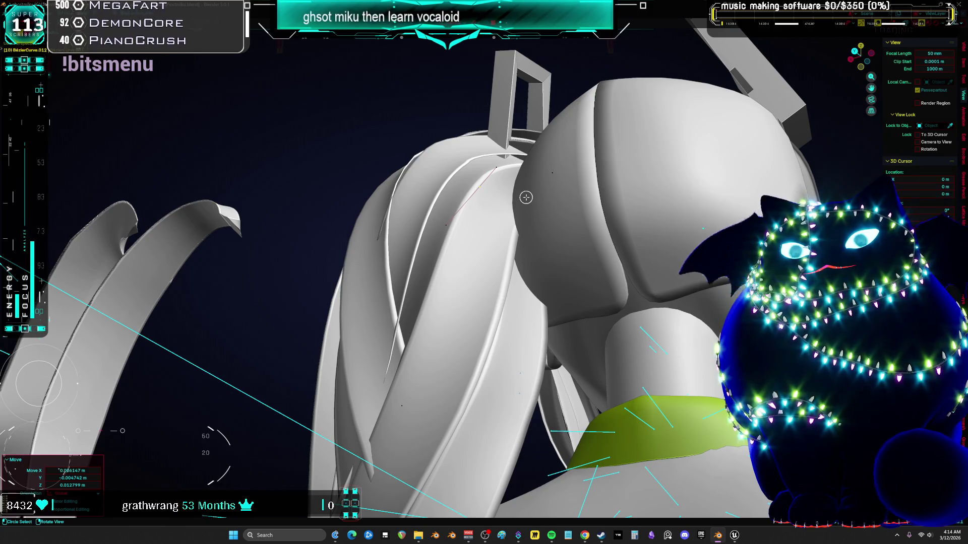
Zoom out and switch editing to the nearby hair strip BezierCurve.011
{"action": "scroll", "coordinate": [526, 198], "scroll_direction": "down", "scroll_amount": 3}
{"action": "middle_click_drag", "start_coordinate": [525, 197], "coordinate": [464, 258]}
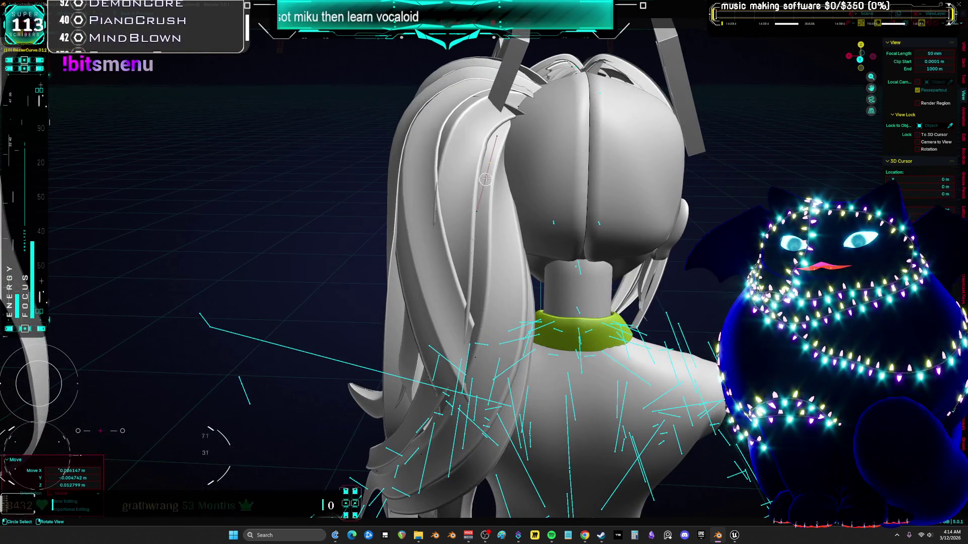
{"action": "key", "text": "alt+q"}
{"action": "mouse_move", "coordinate": [570, 154]}
{"action": "middle_mouse_down"}
{"action": "mouse_move", "coordinate": [529, 157]}
{"action": "mouse_move", "coordinate": [640, 144]}
{"action": "middle_mouse_up"}
Rotate the hair strip and shift it twice until it drapes behind the head
{"action": "key", "text": "r"}
{"action": "left_click", "coordinate": [552, 156]}
{"action": "key", "text": "g"}
{"action": "left_click", "coordinate": [590, 157]}
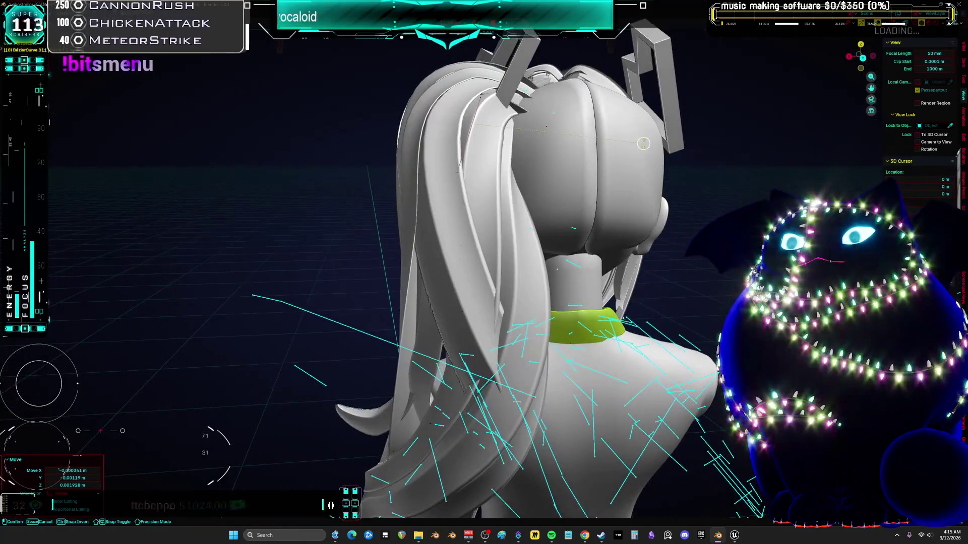
{"action": "key", "text": "g"}
{"action": "left_click", "coordinate": [632, 119]}
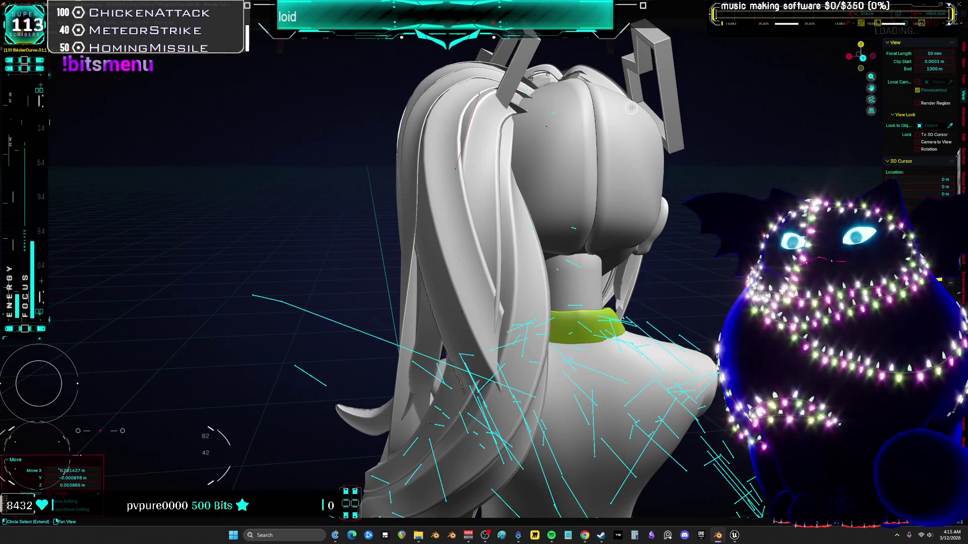
{"action": "middle_click_drag", "start_coordinate": [576, 186], "coordinate": [538, 190]}
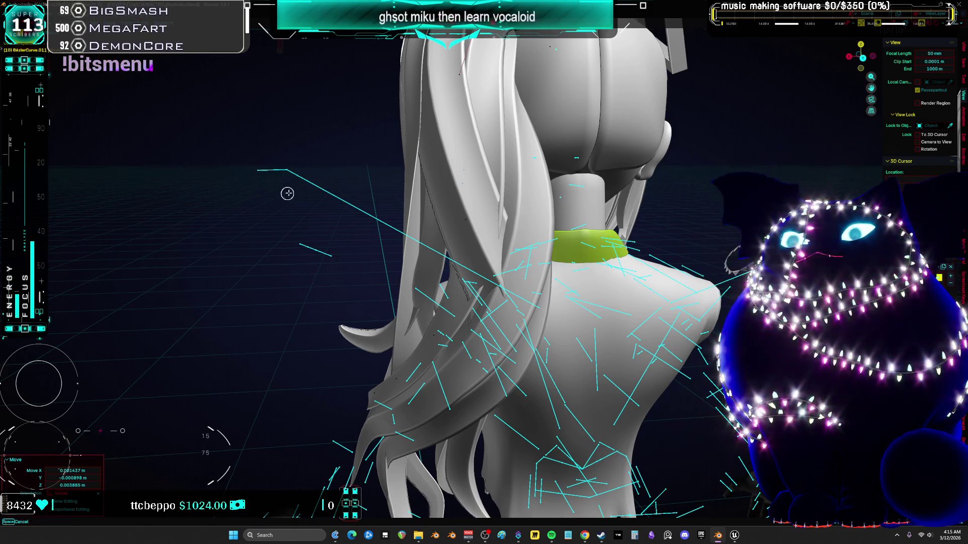
{"action": "scroll", "coordinate": [433, 146], "scroll_direction": "down", "scroll_amount": 7}
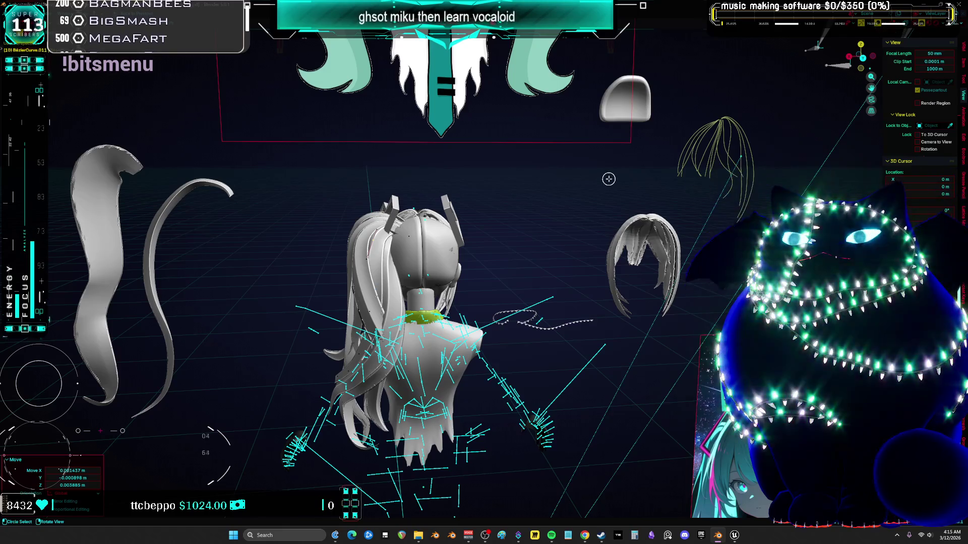